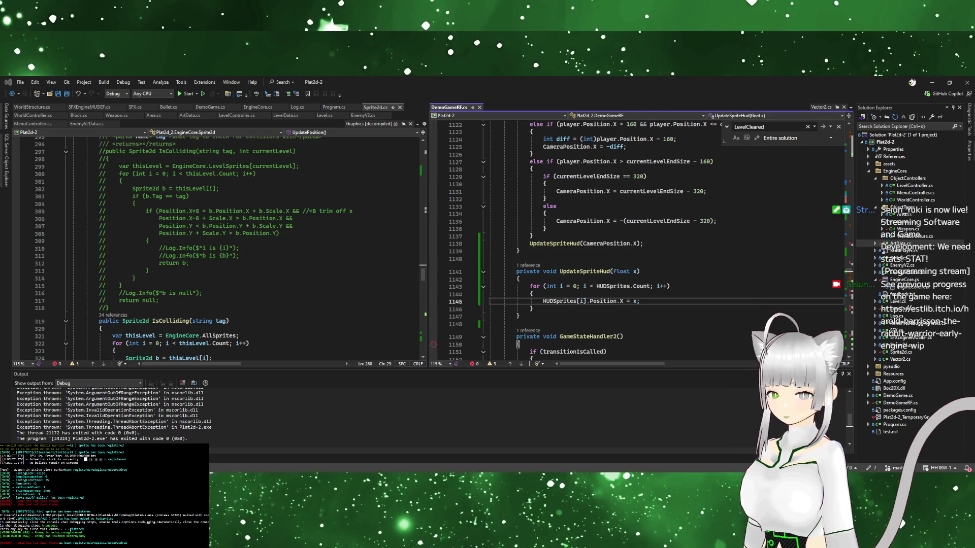
Make line 1145 set HUDSprites[i].Position.X to -x, then start a debug run of the game
click(632, 317)
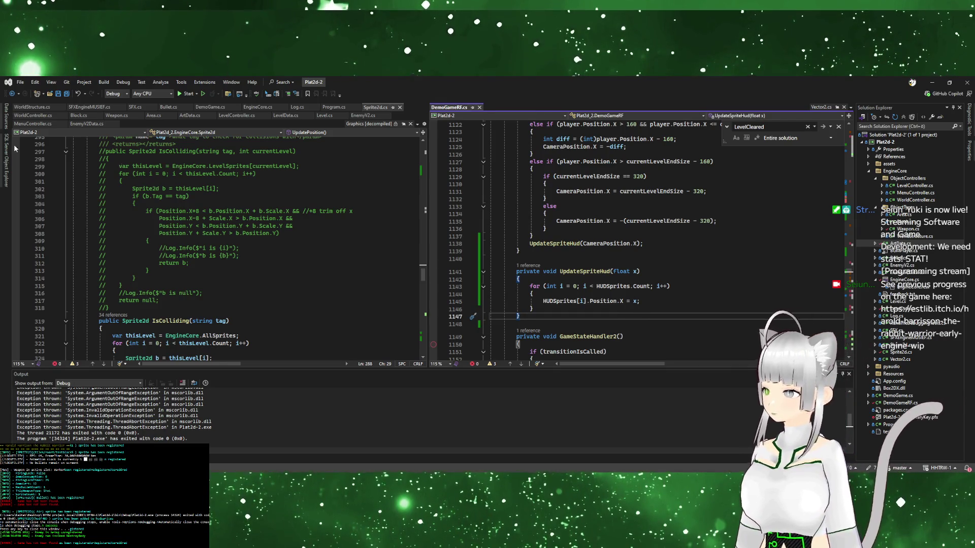
click(649, 302)
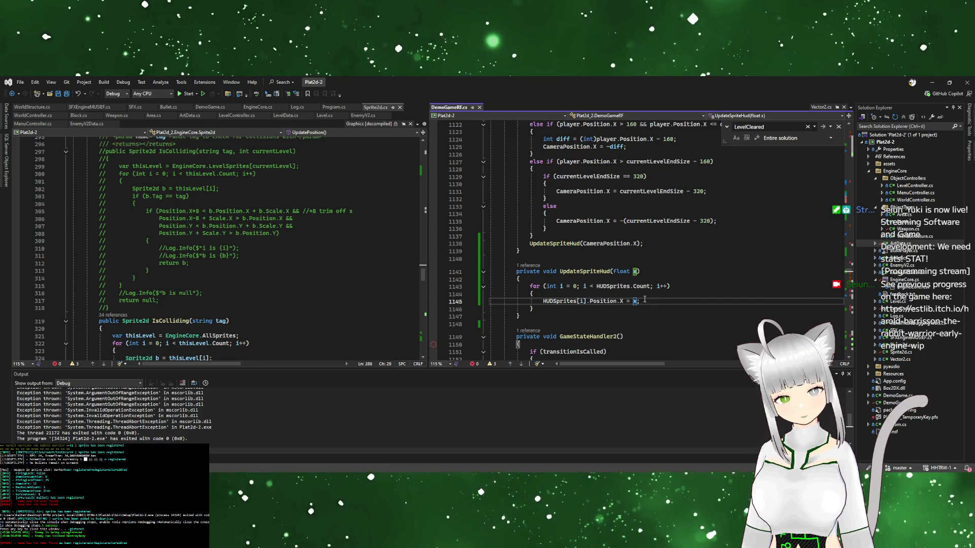
scroll(645, 288, up, 3)
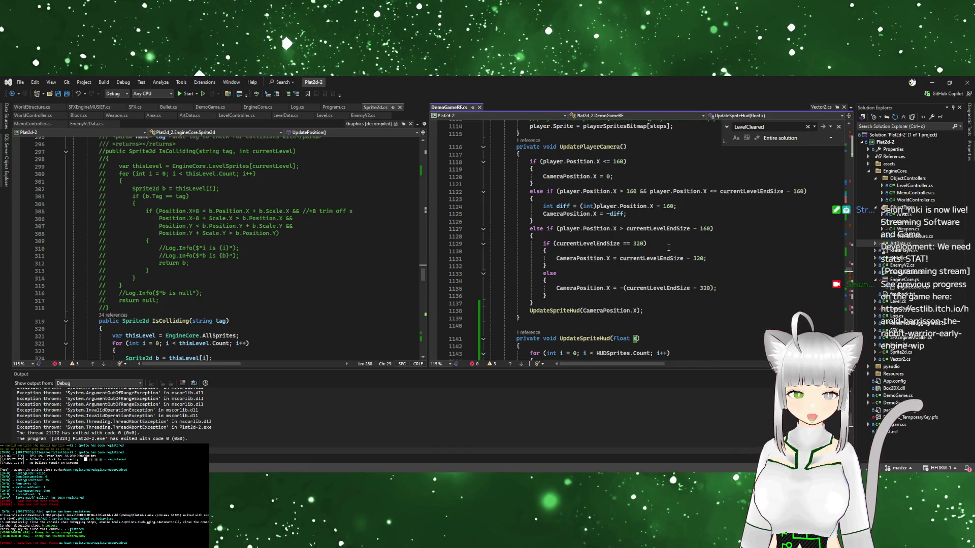
scroll(673, 252, down, 3)
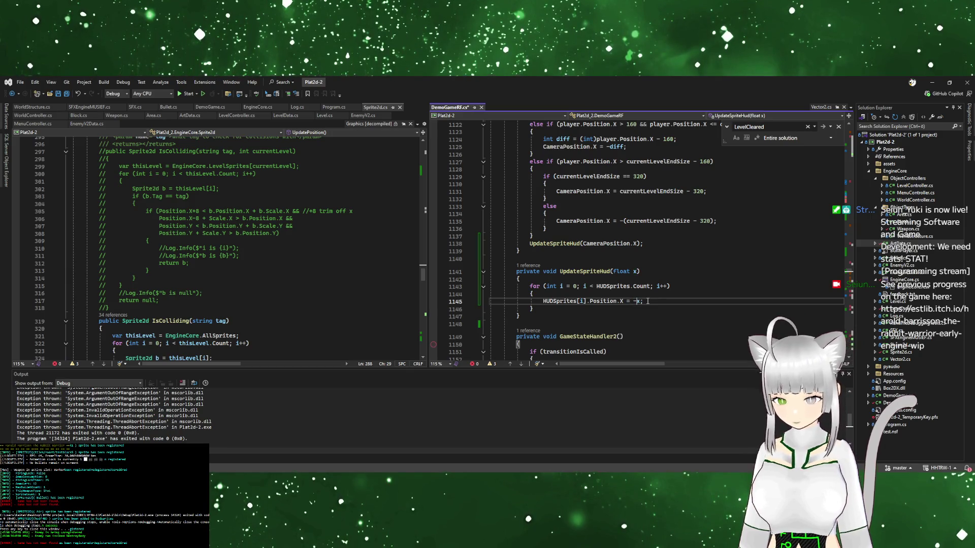
click(186, 93)
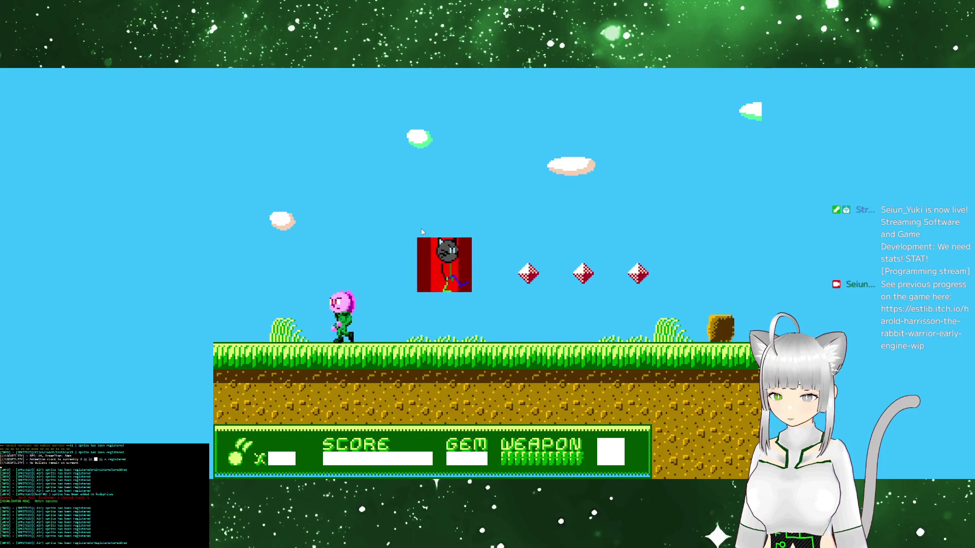
Play right through the level, jumping across platforms, shooting the red enemy and collecting gems
key(Left)
key(Right)
key(space)
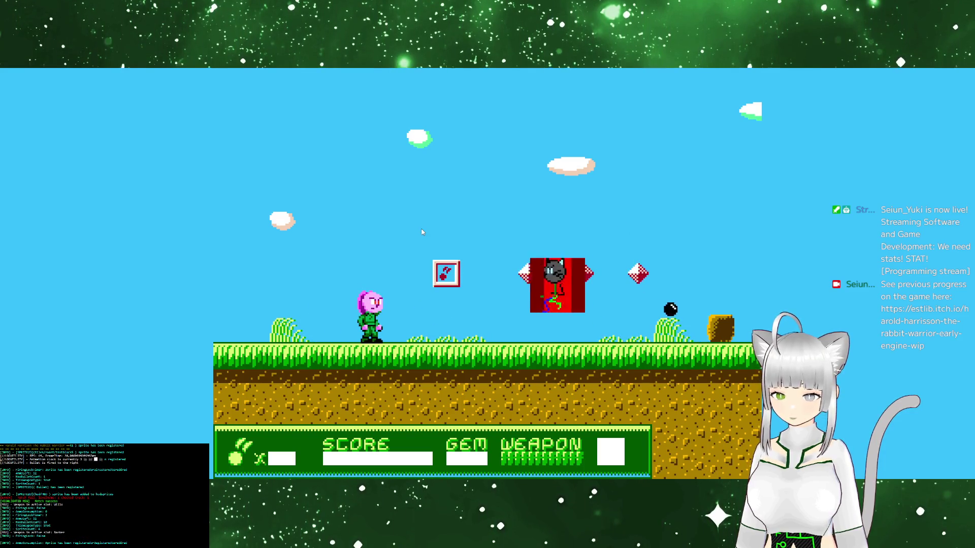
key(Right)
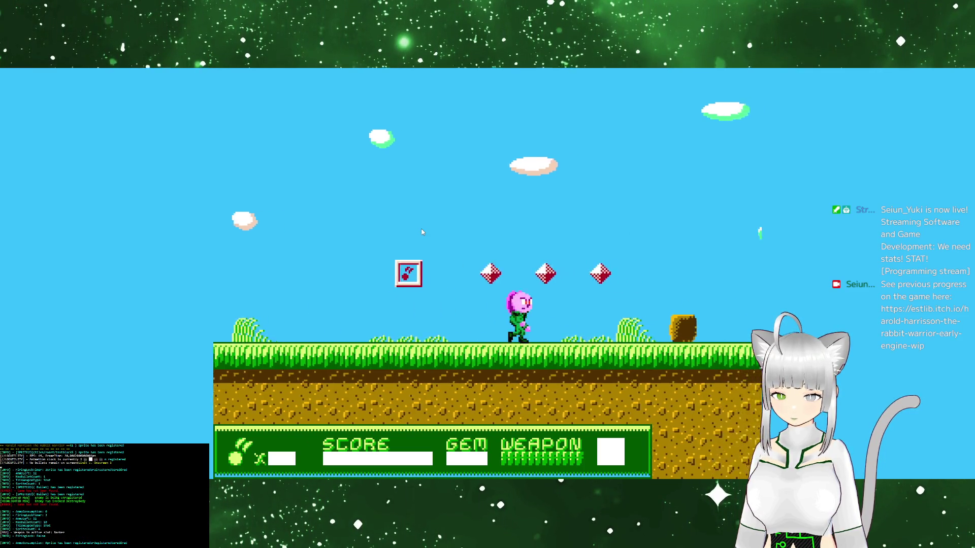
key(Up)
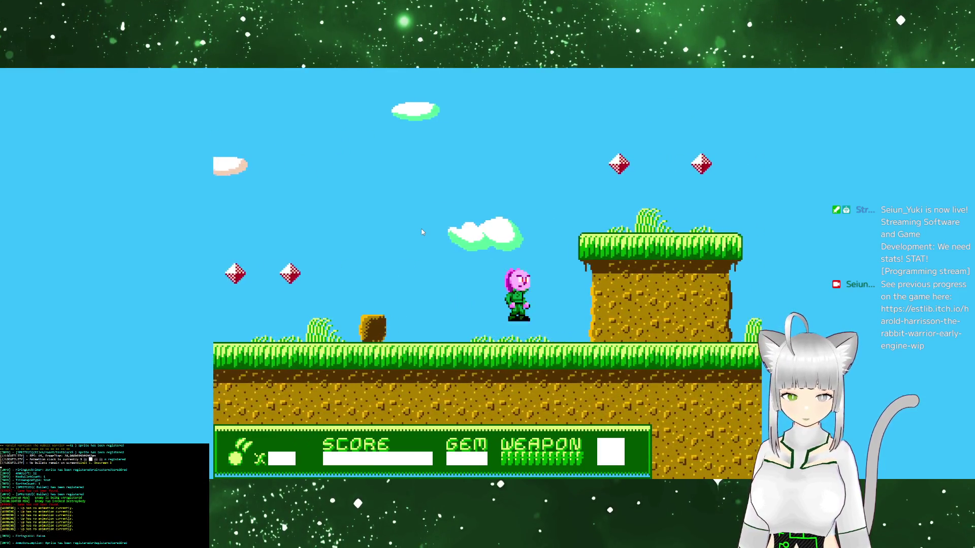
key(Up)
key(Up)
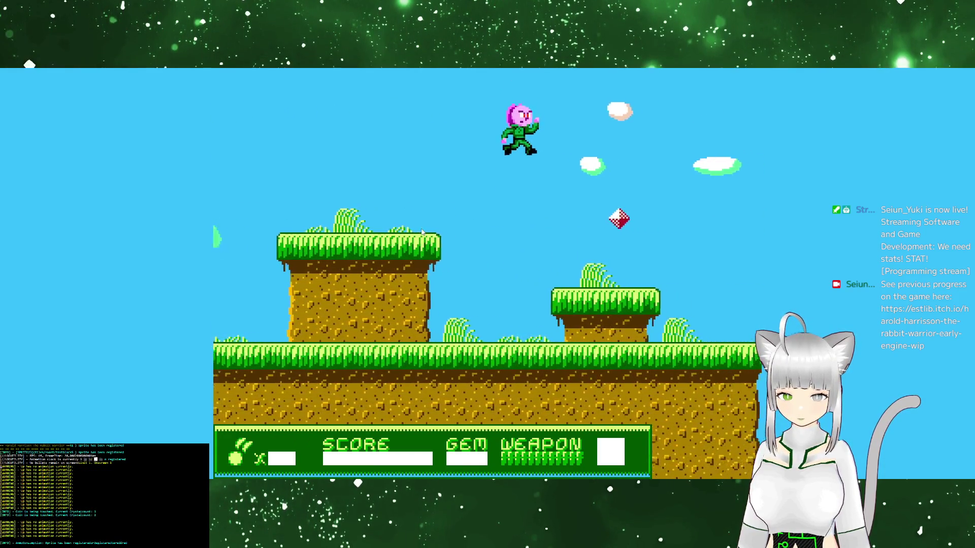
key(Up)
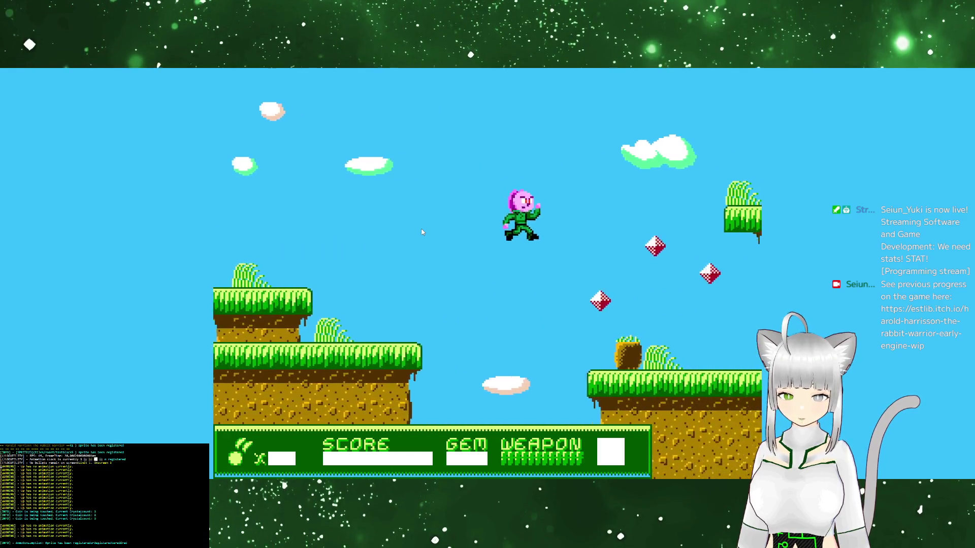
key(Up)
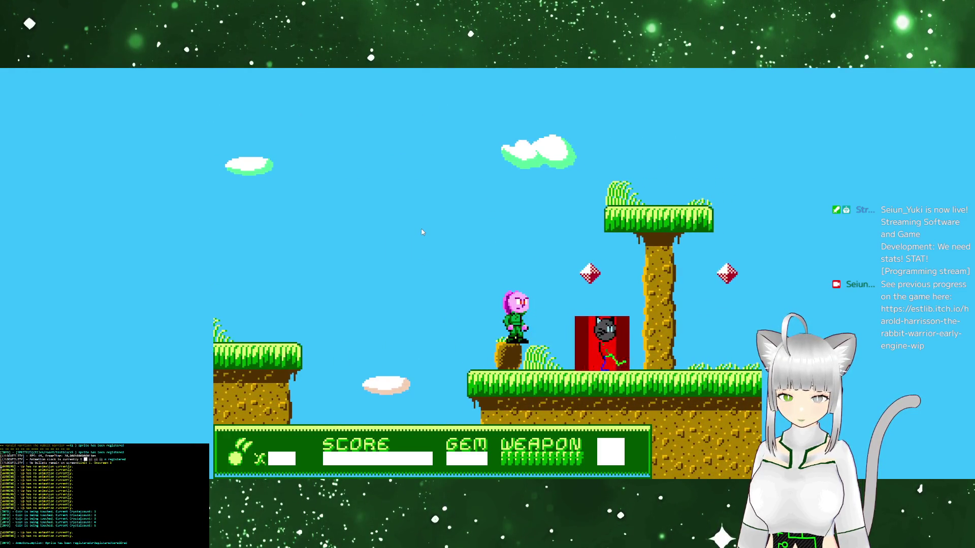
key(x)
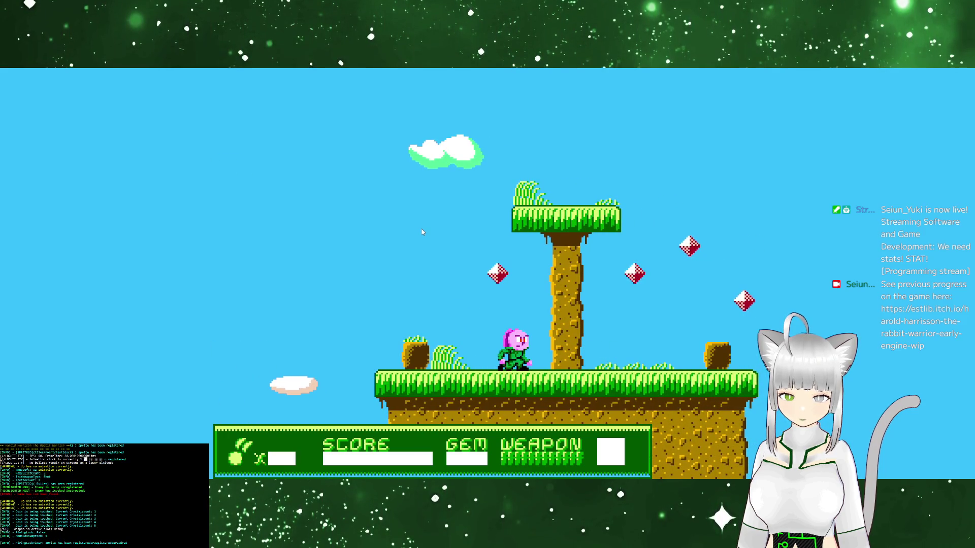
key(Up)
key(Up)
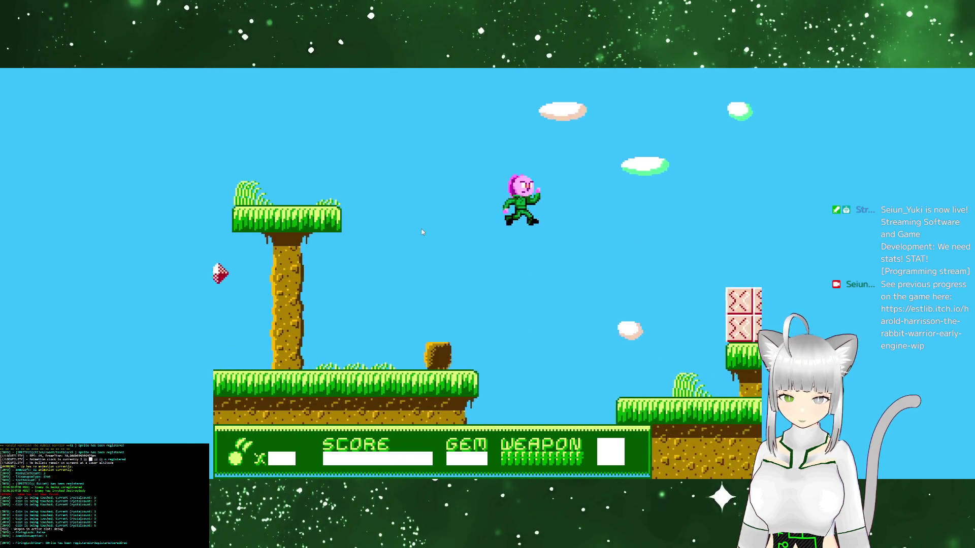
key(Up)
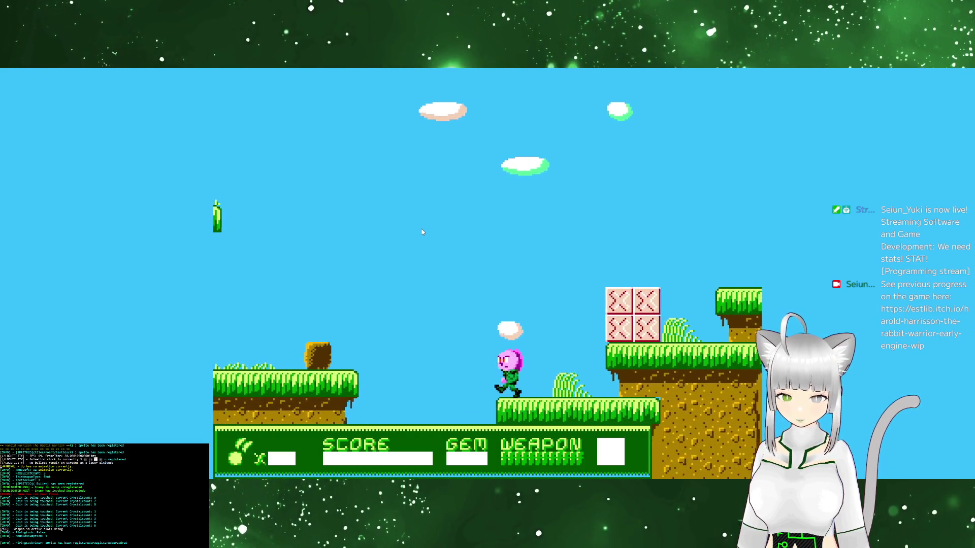
key(Up)
Run back left across the platforms firing bullets, then quit the game
key(Left)
key(Left)
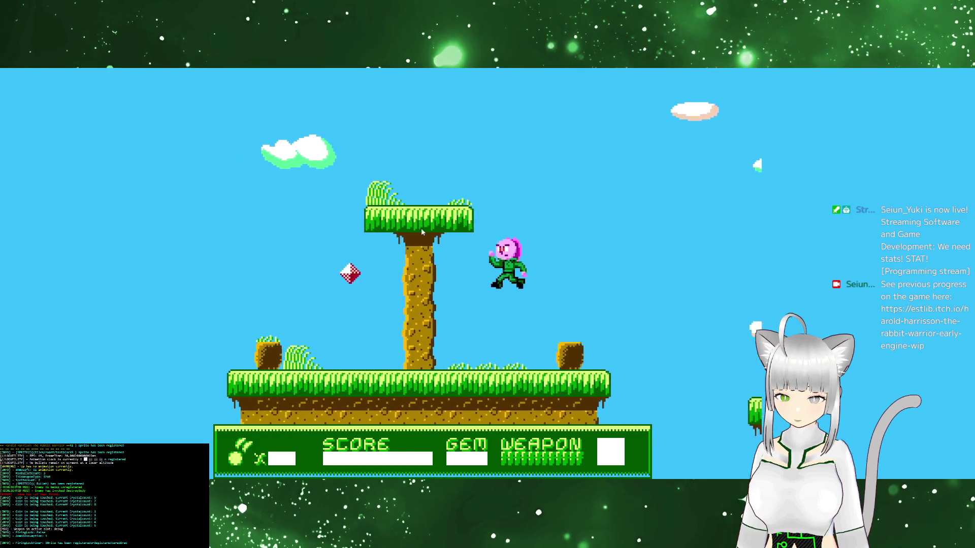
key(Up)
key(Left)
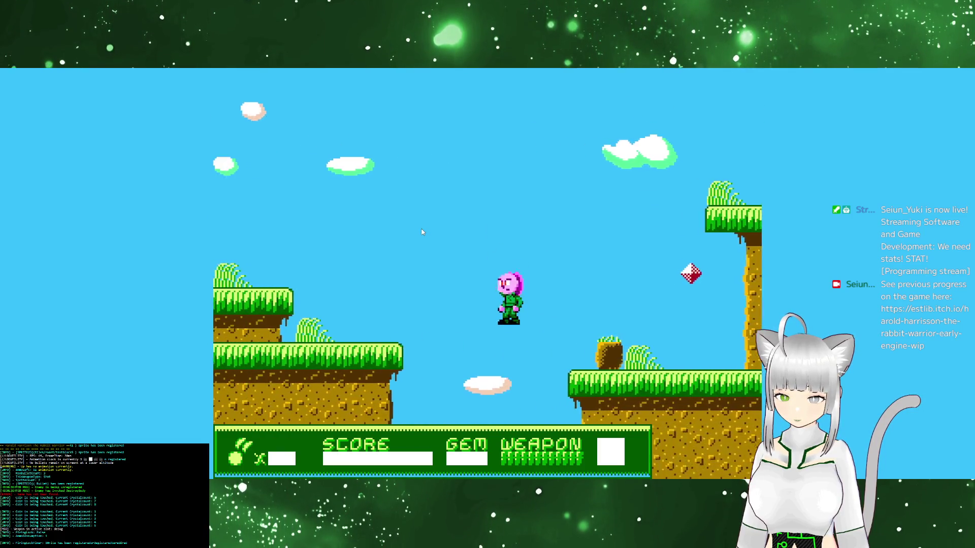
key(Up)
key(Left)
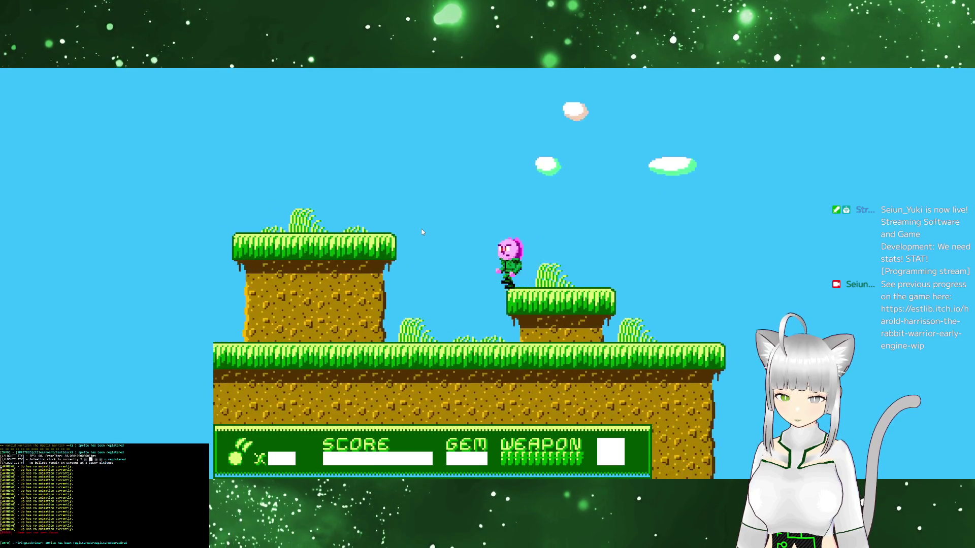
key(z)
key(Left)
key(Up)
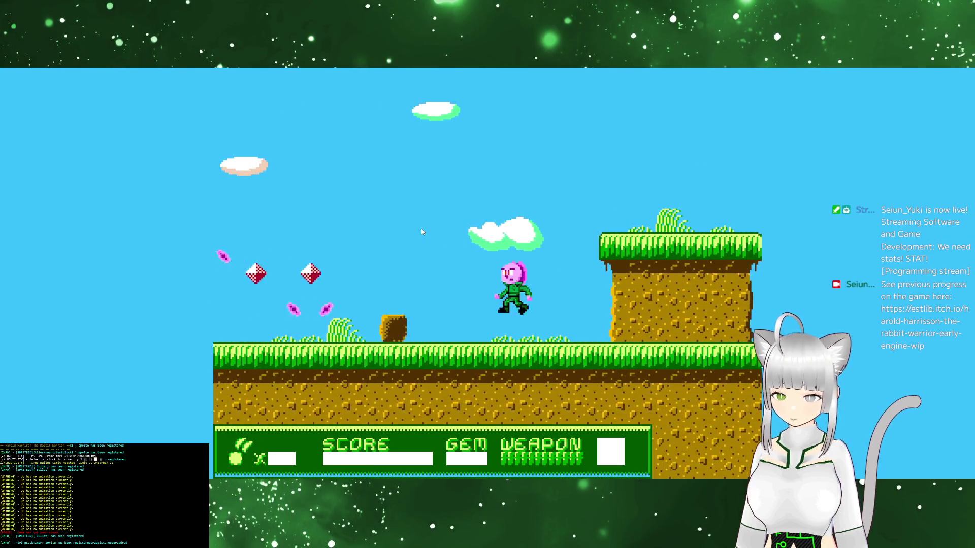
key(Up)
key(Left)
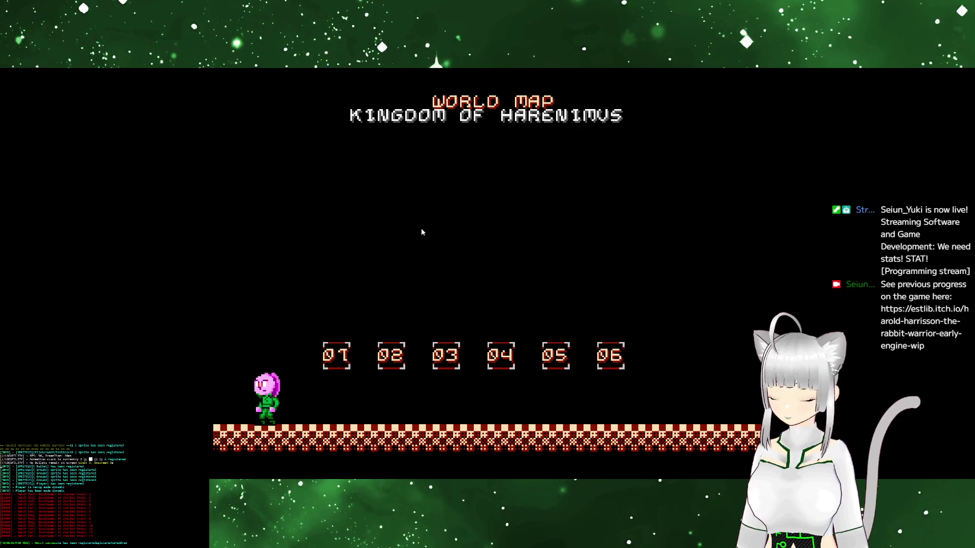
key(Escape)
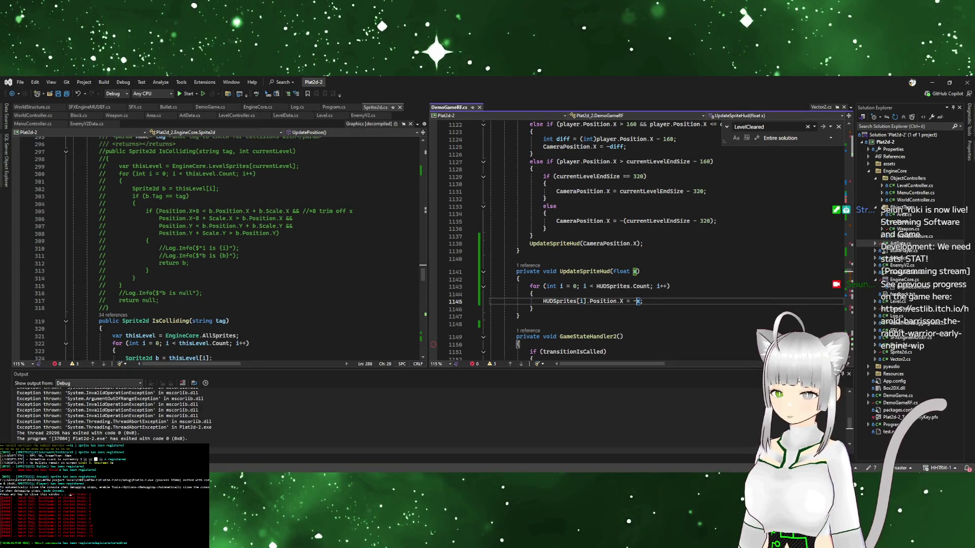
Change line 1145 to HUDSprites[i].Position.X = -(x+32); and rebuild for a debug run
key(Escape)
click(683, 316)
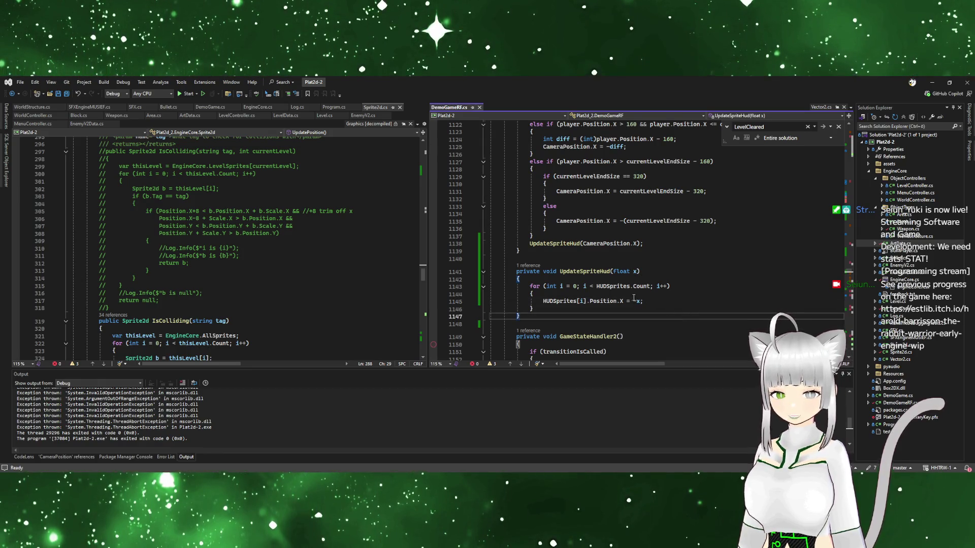
click(640, 301)
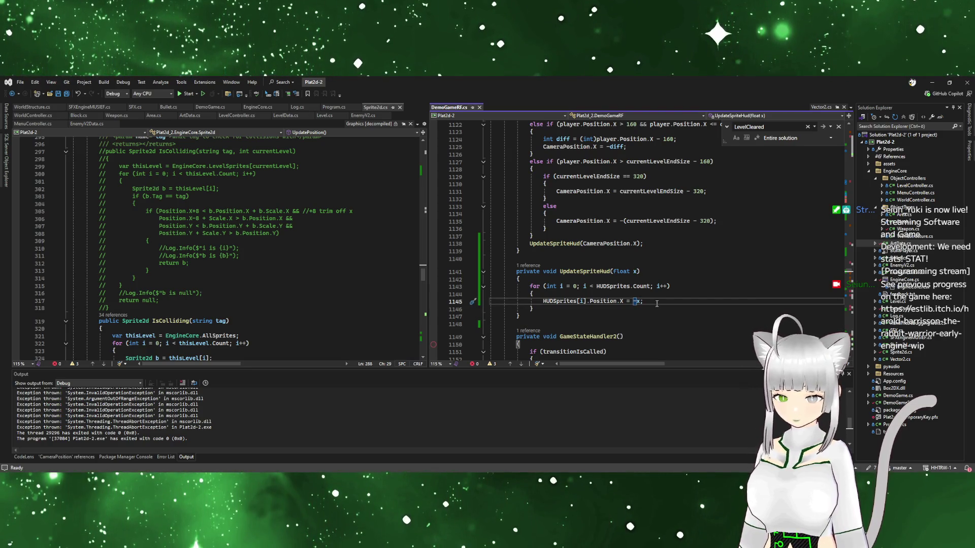
text((x)
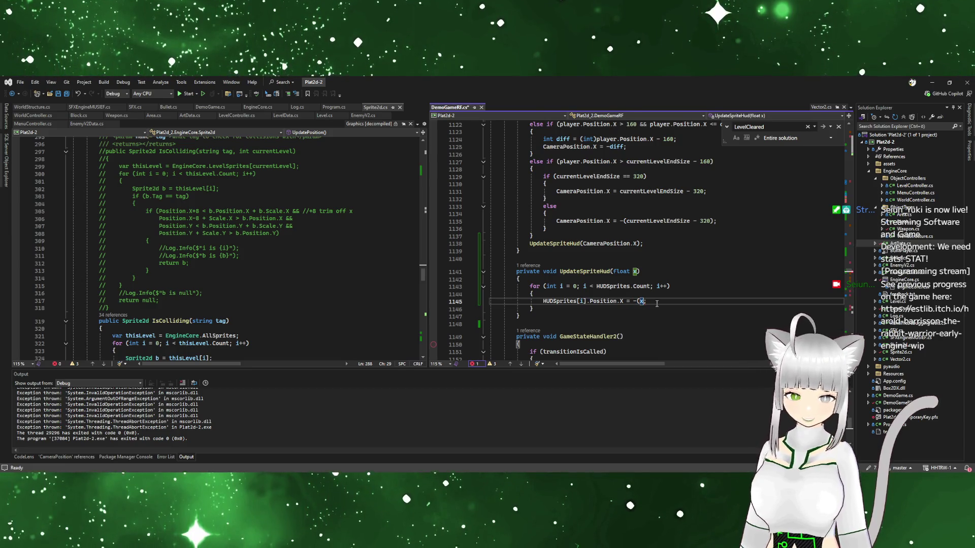
text(+)
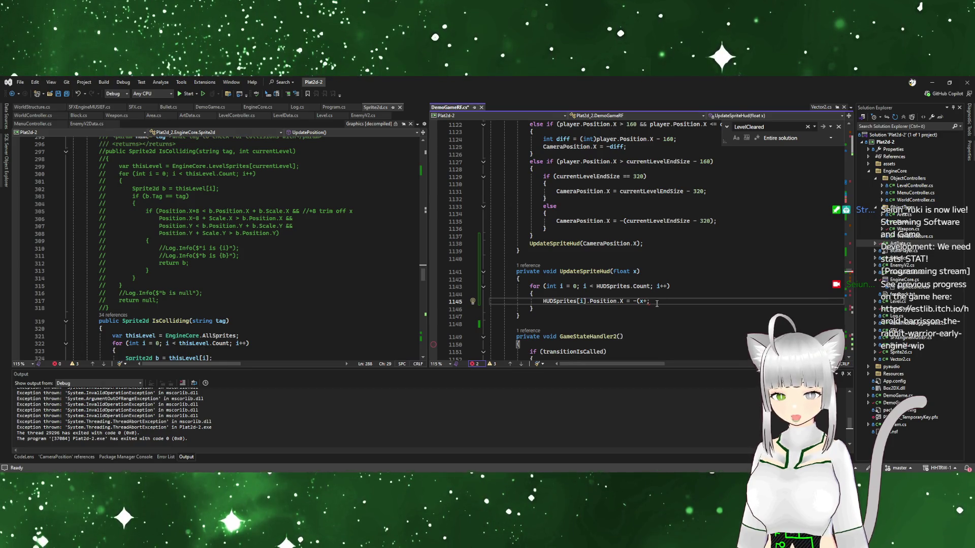
text(32)
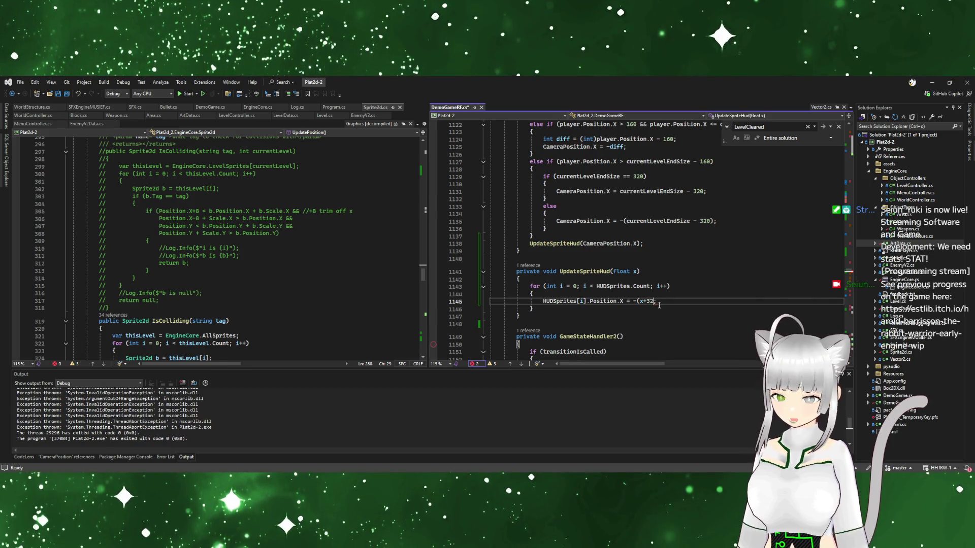
text())
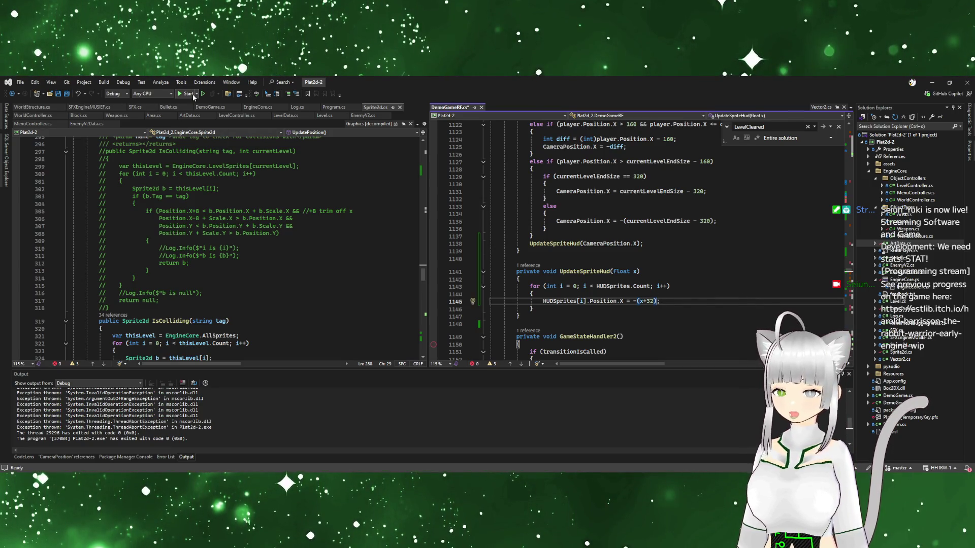
click(188, 94)
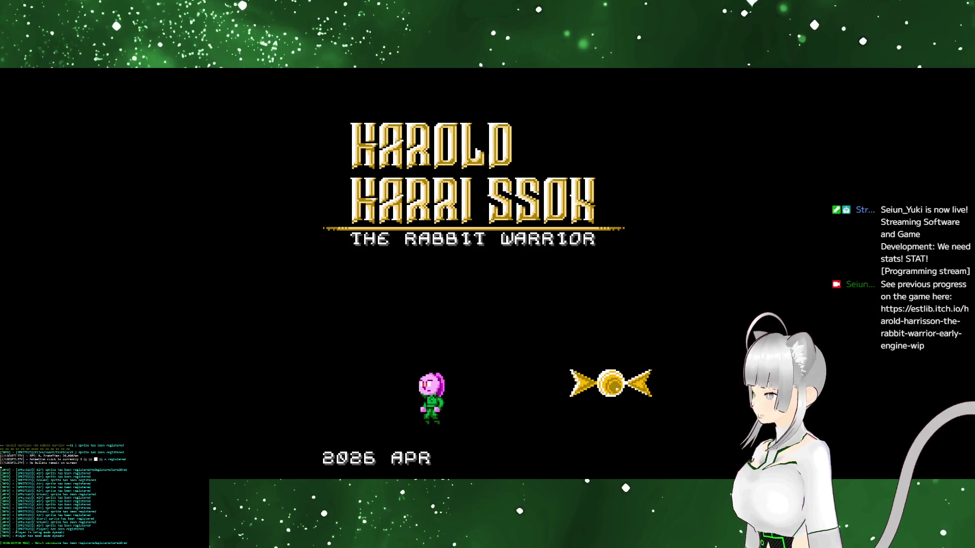
Walk from the title screen into level 01, then close the game
key(Right)
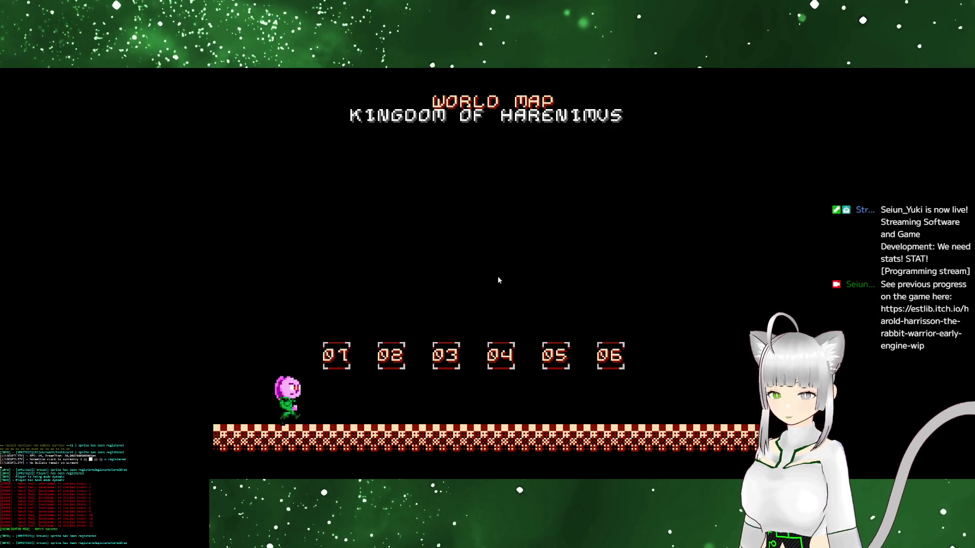
key(Right)
key(Up)
key(Up)
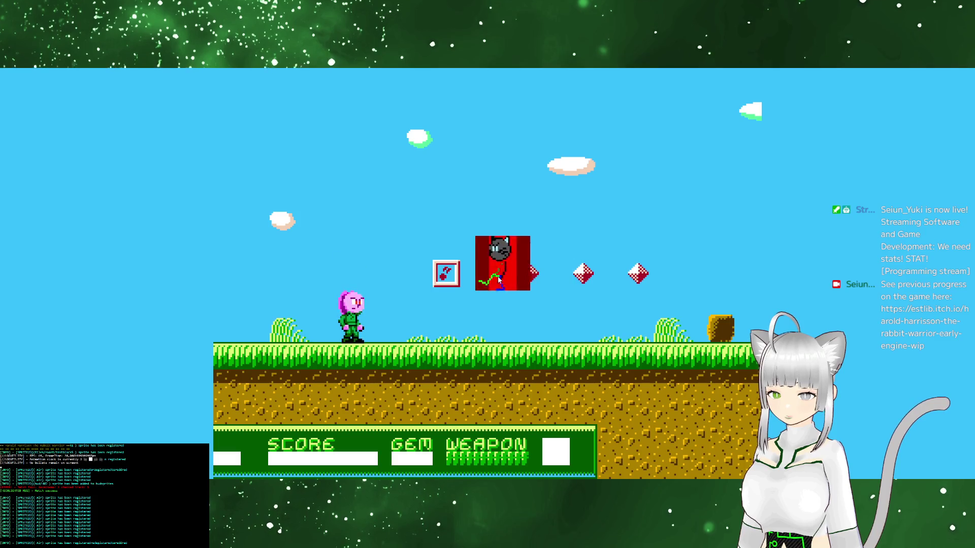
key(Escape)
Change the HUD offset on line 1145 to -(x-32) and start a new debug run with F5
key(Right)
key(Right)
key(Right)
key(BackSpace)
text(-)
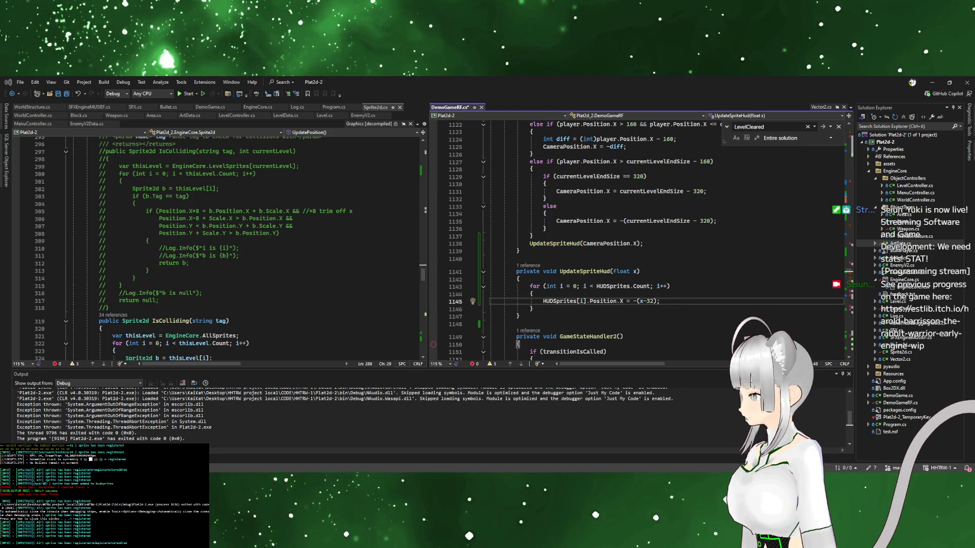
key(Down)
key(Down)
key(Down)
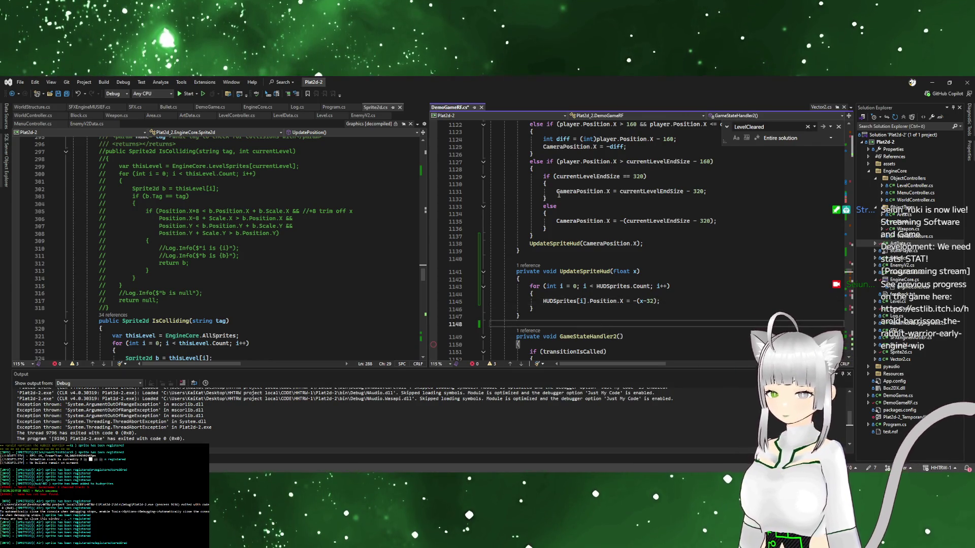
click(573, 221)
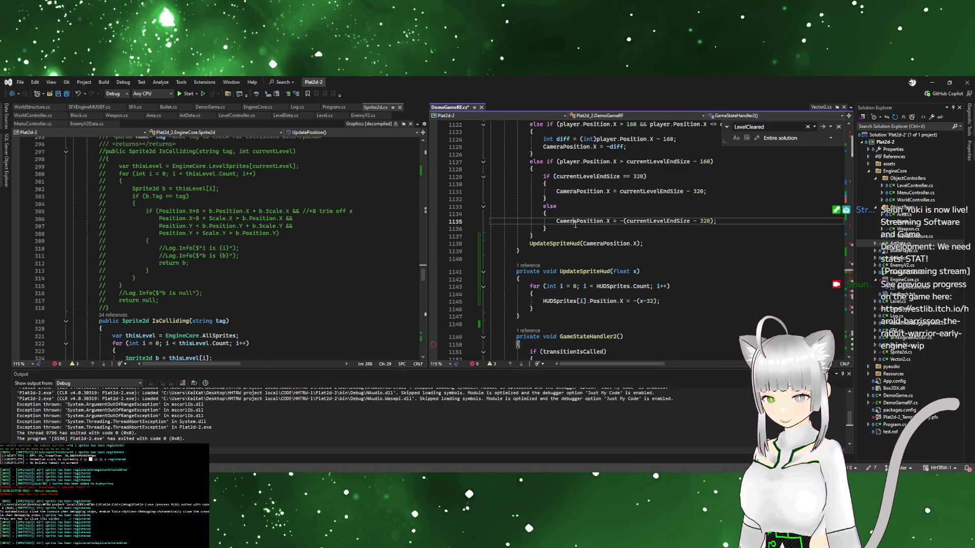
key(F5)
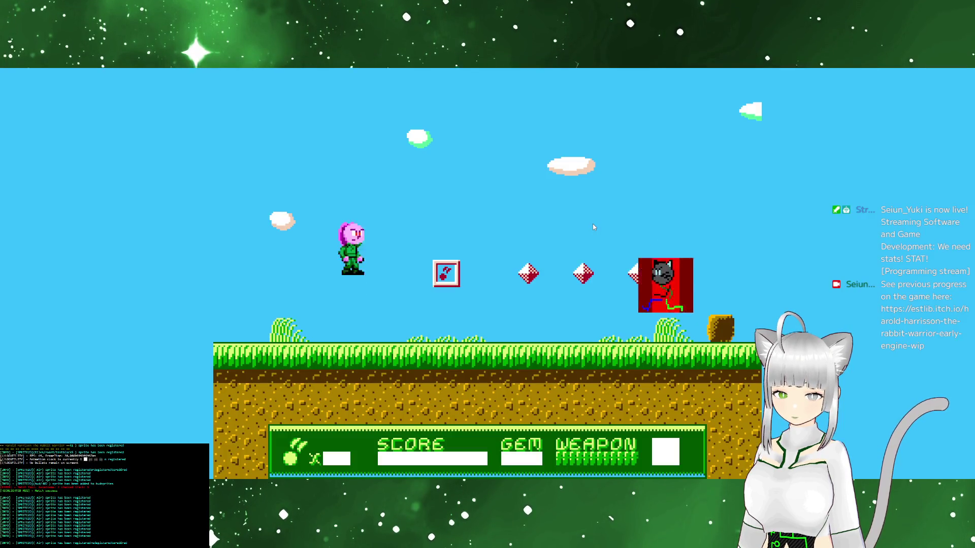
Run right, shoot the red enemy and jump onto the raised grass platform
key(x)
key(Right)
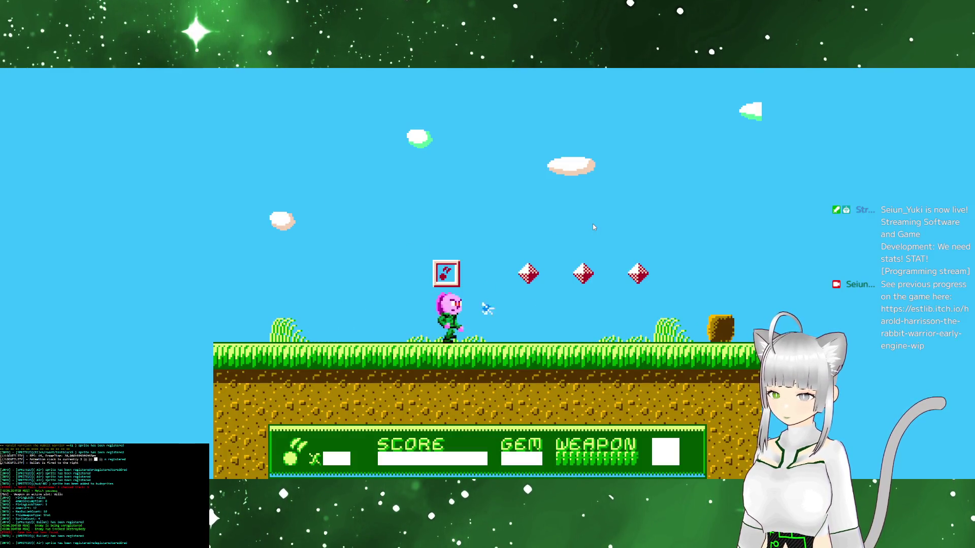
key(z)
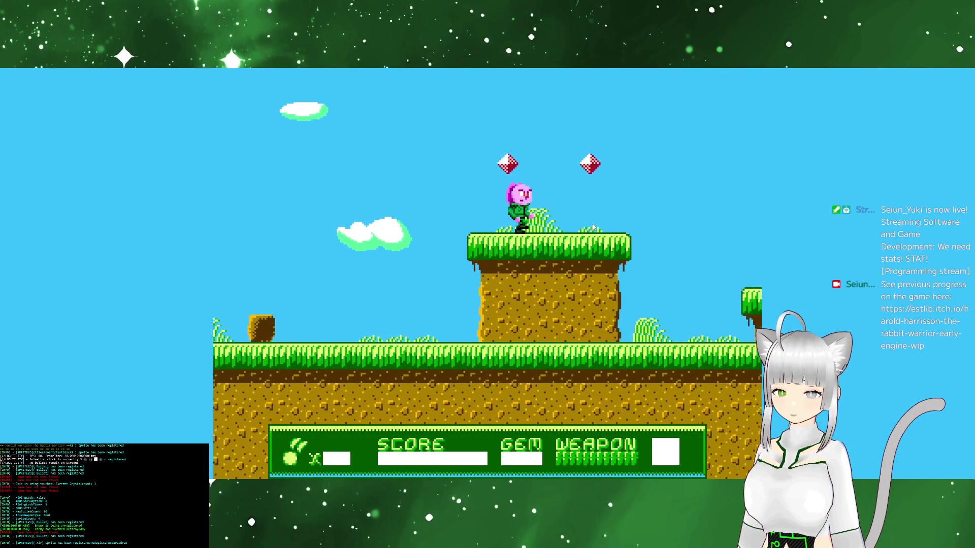
key(z)
key(z)
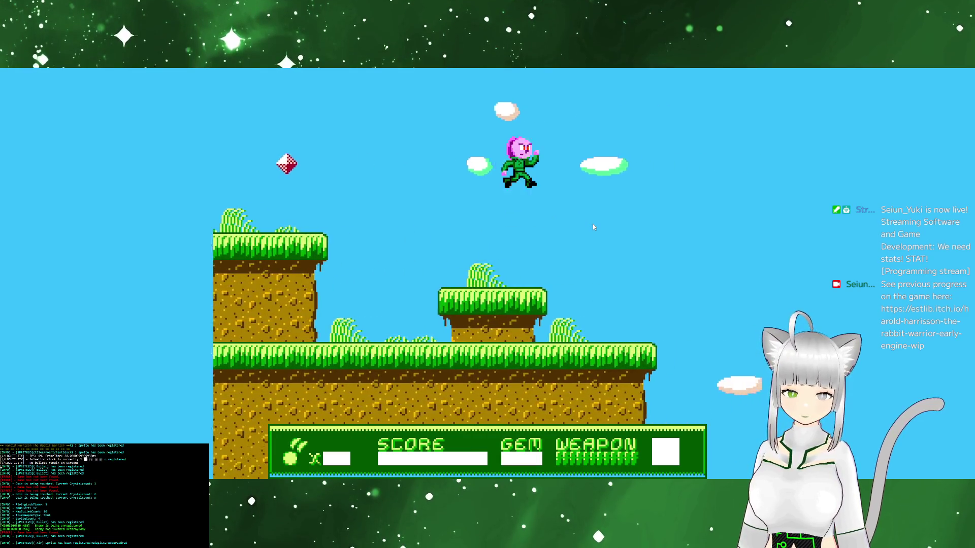
key(z)
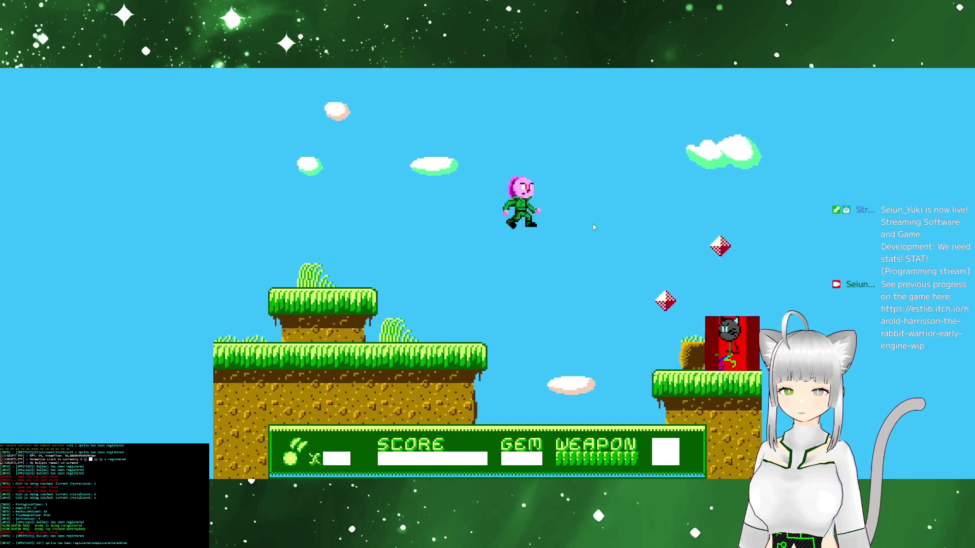
key(z)
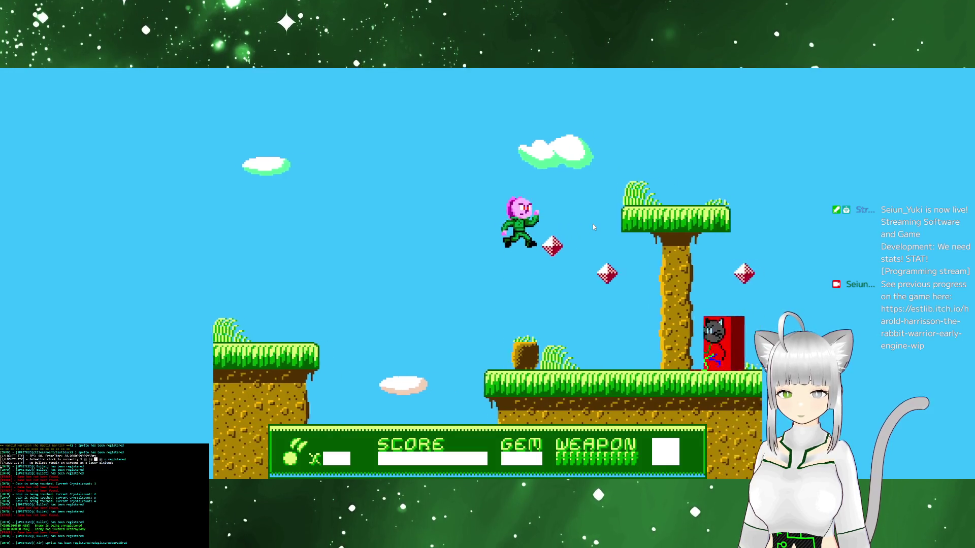
key(Right)
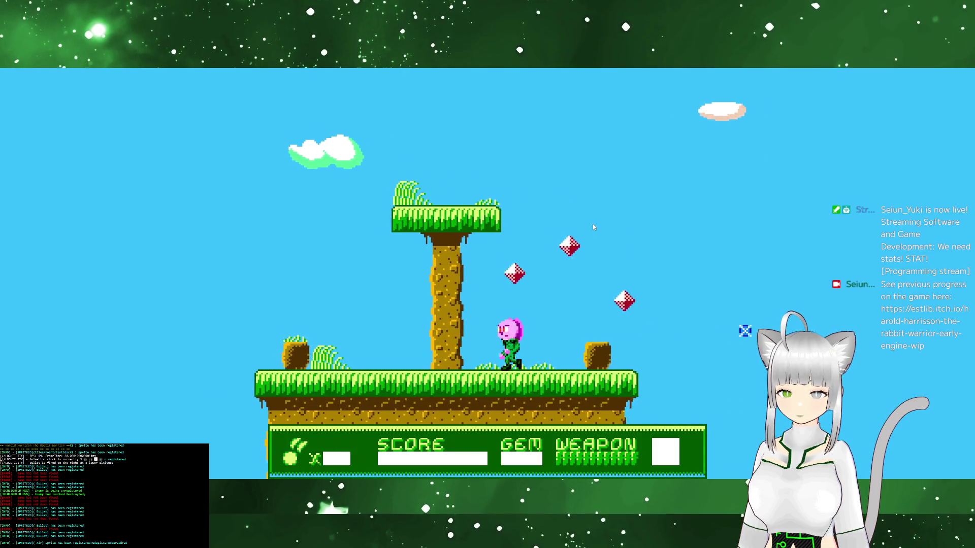
Jump up to the higher platforms and past the door platform, firing on landing
key(z)
key(Right)
key(x)
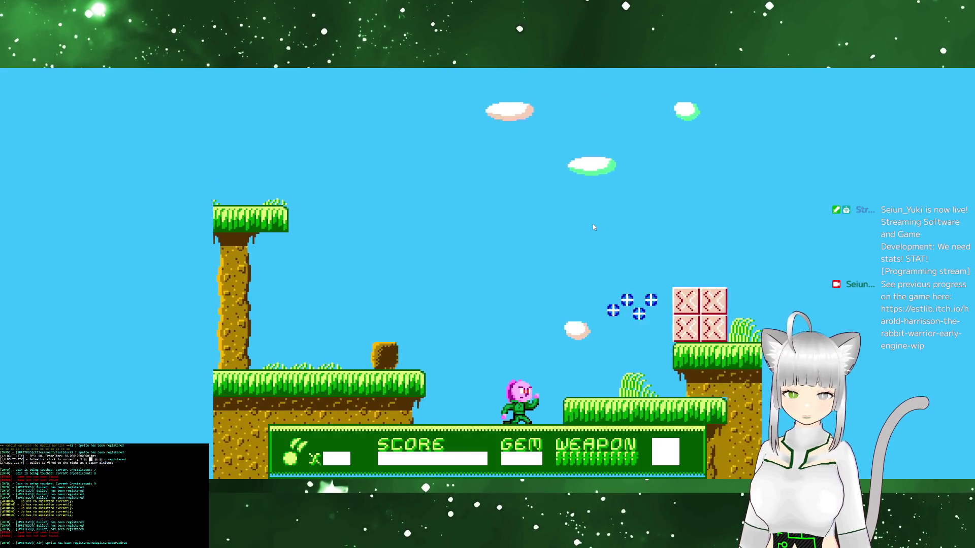
key(z)
key(Right)
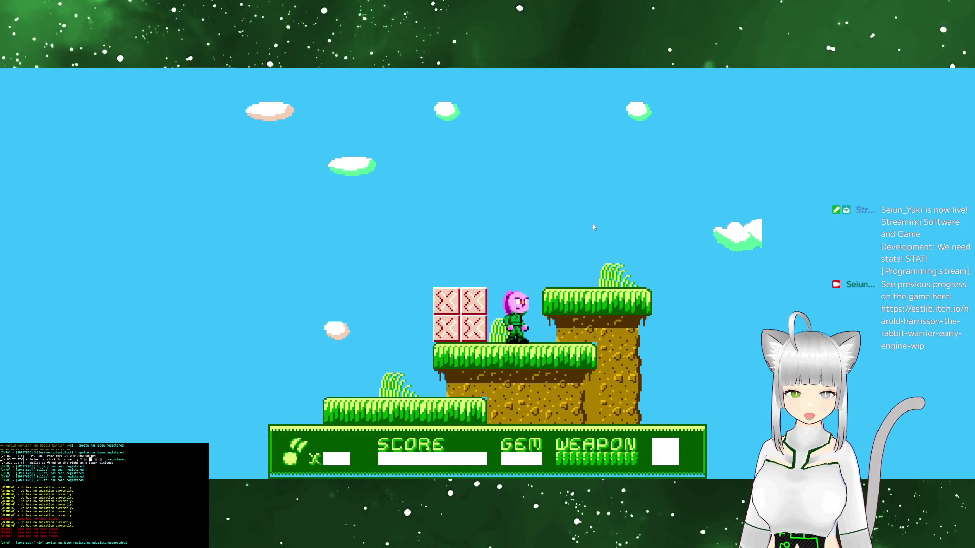
key(z)
key(Right)
key(z)
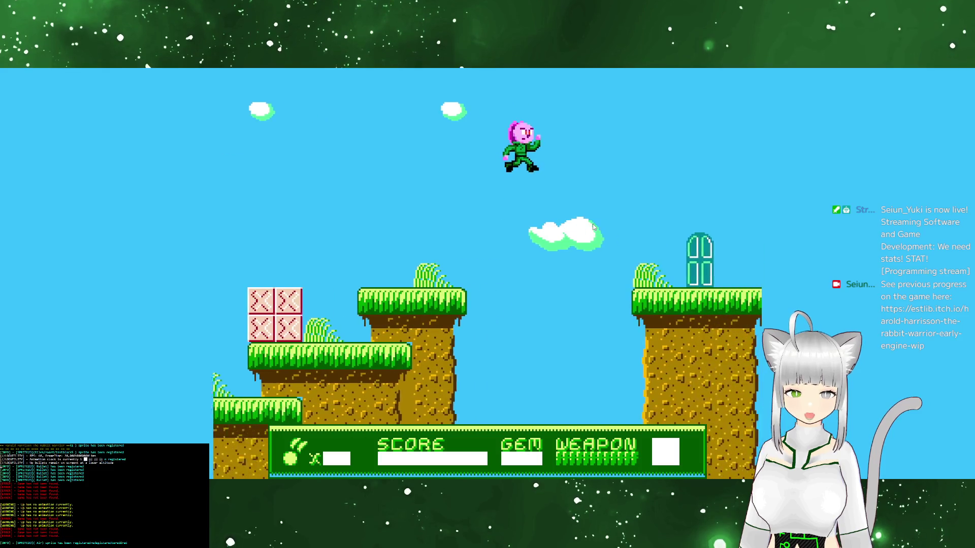
key(Right)
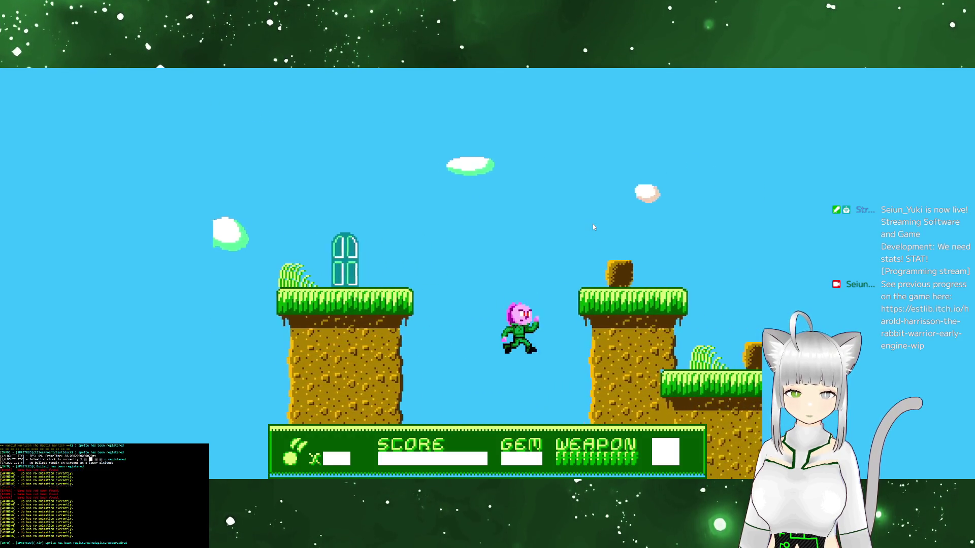
key(z)
key(Right)
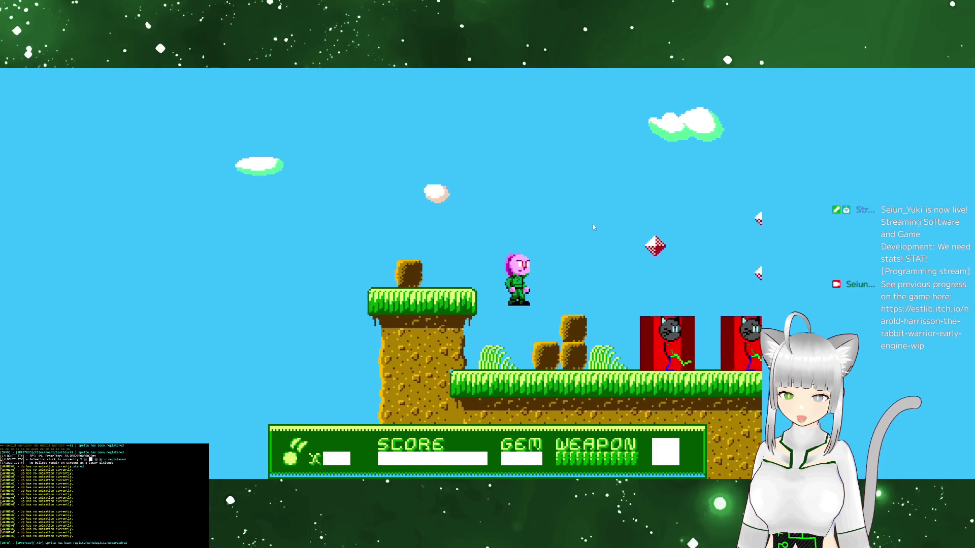
key(x)
key(x)
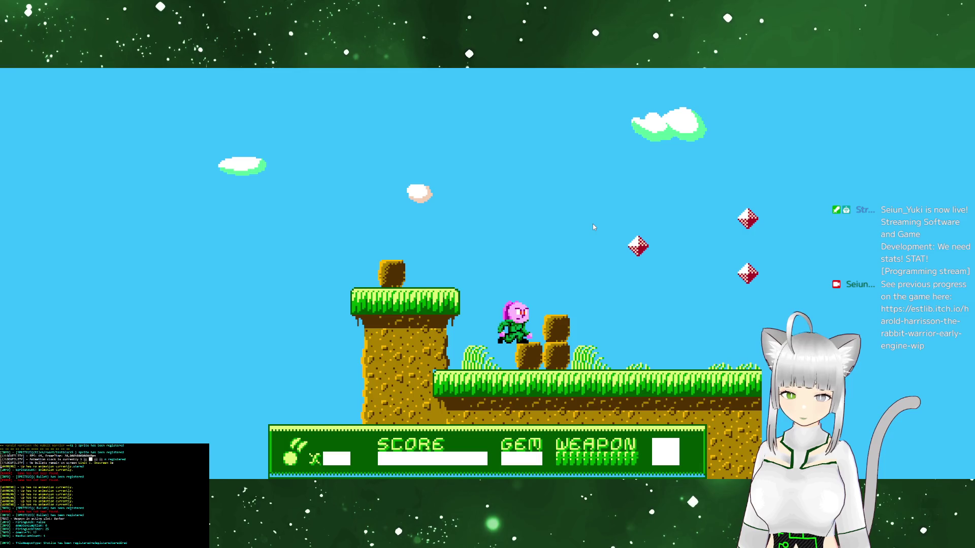
Collect the gems, cross the icy brick pillar and brown block stack, and grab a crystal
key(Right)
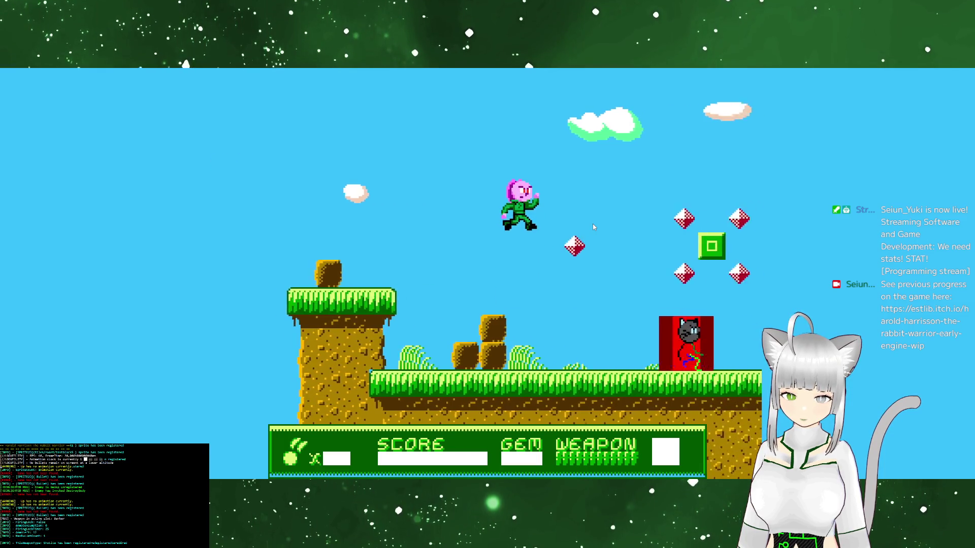
key(Right)
key(z)
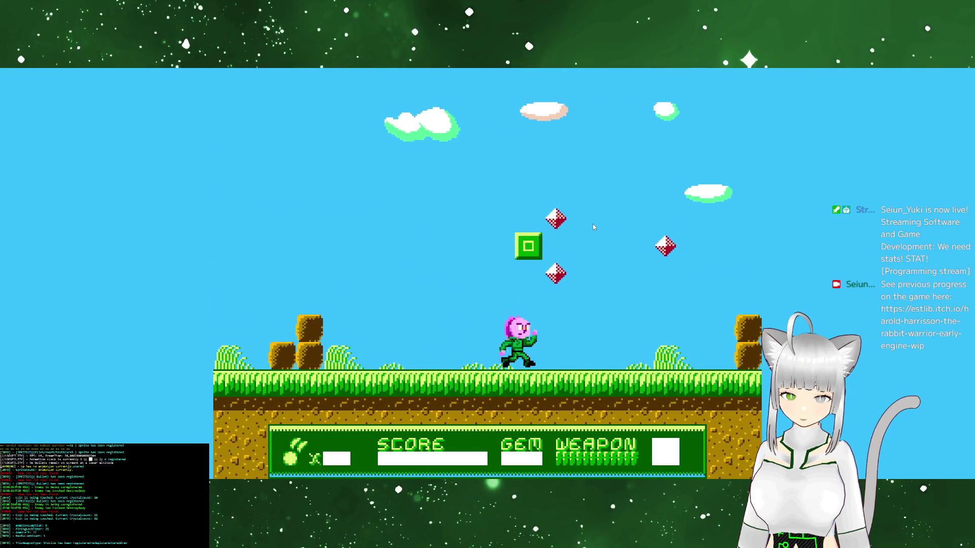
key(z)
key(Right)
key(z)
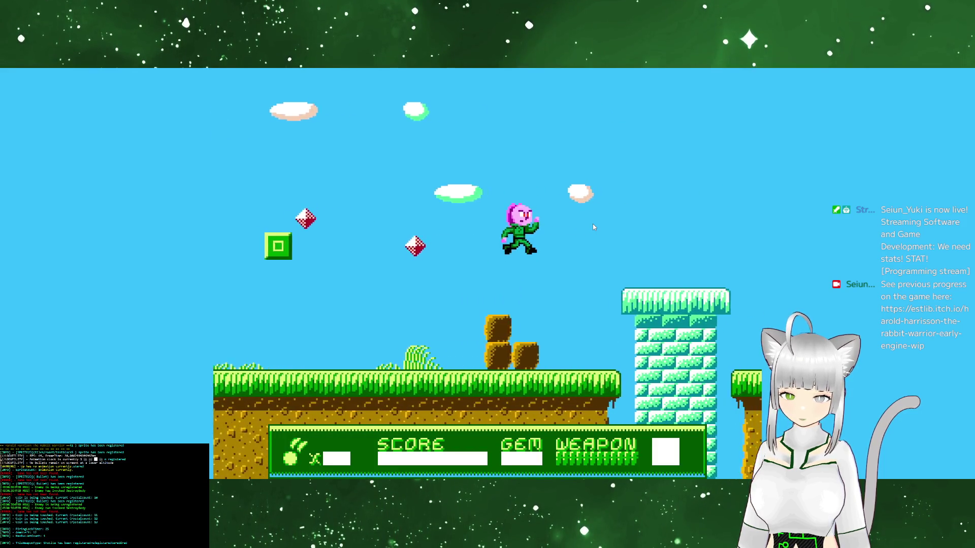
key(Right)
key(x)
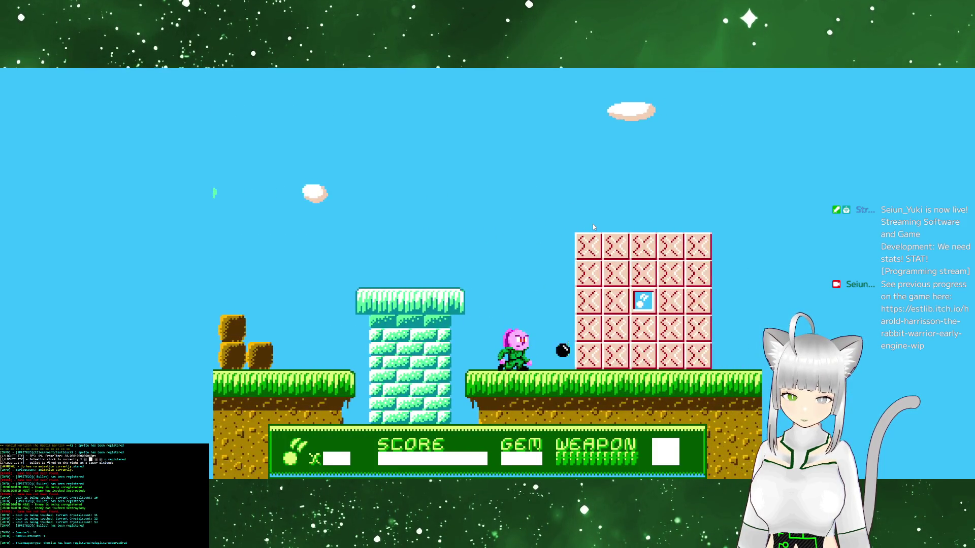
key(Right)
key(z)
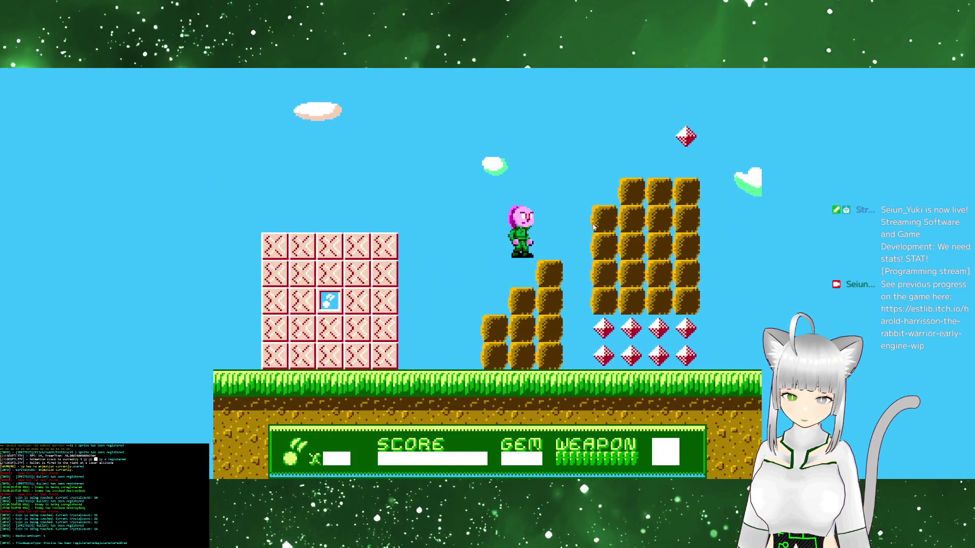
key(Right)
key(z)
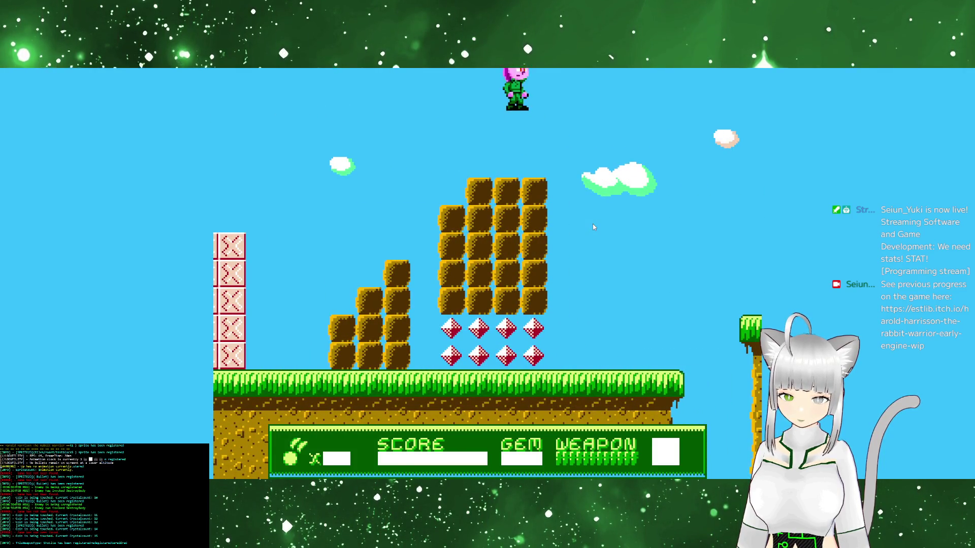
Keep running right with repeated jumps, briefly turning back, toward the ice-brick platform
key(Right)
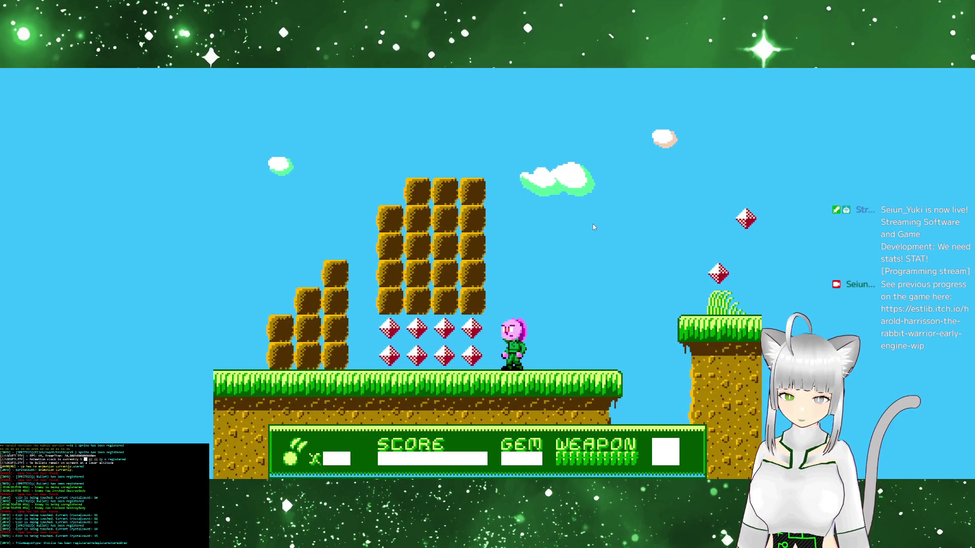
key(space)
key(Right)
key(space)
key(Right)
key(space)
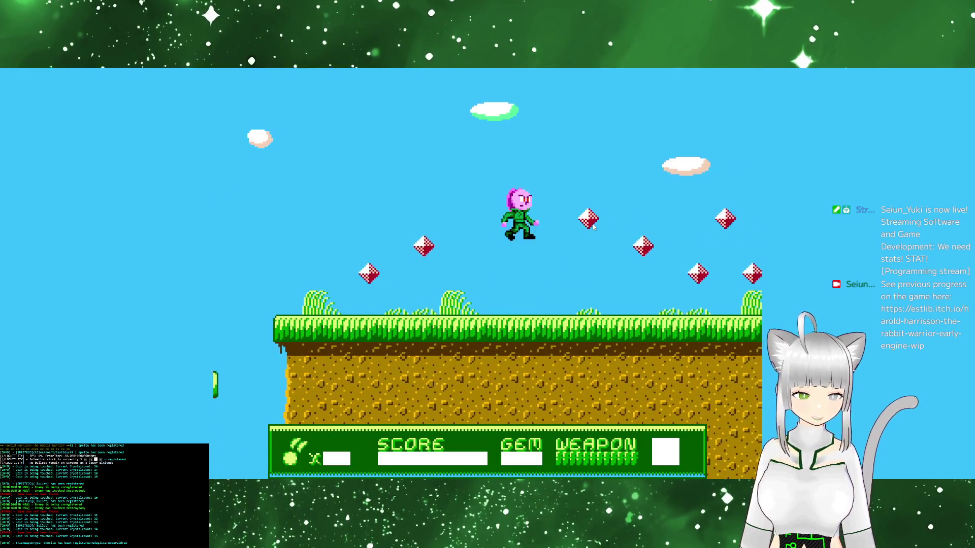
key(space)
key(Right)
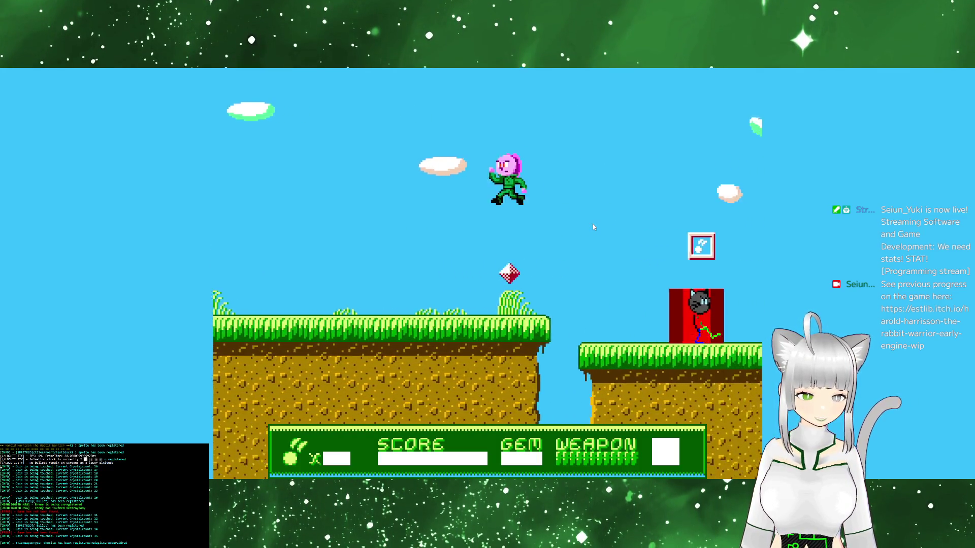
key(space)
key(Right)
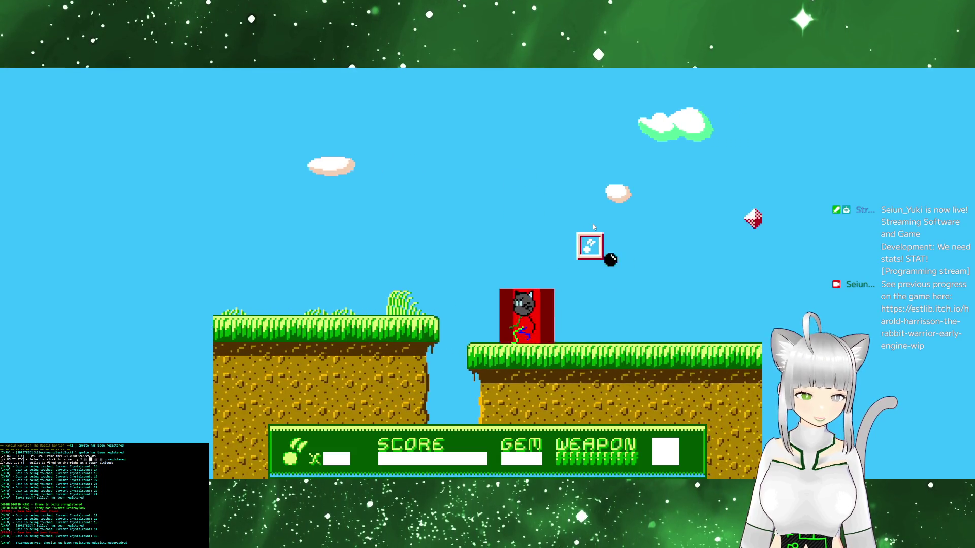
key(Right)
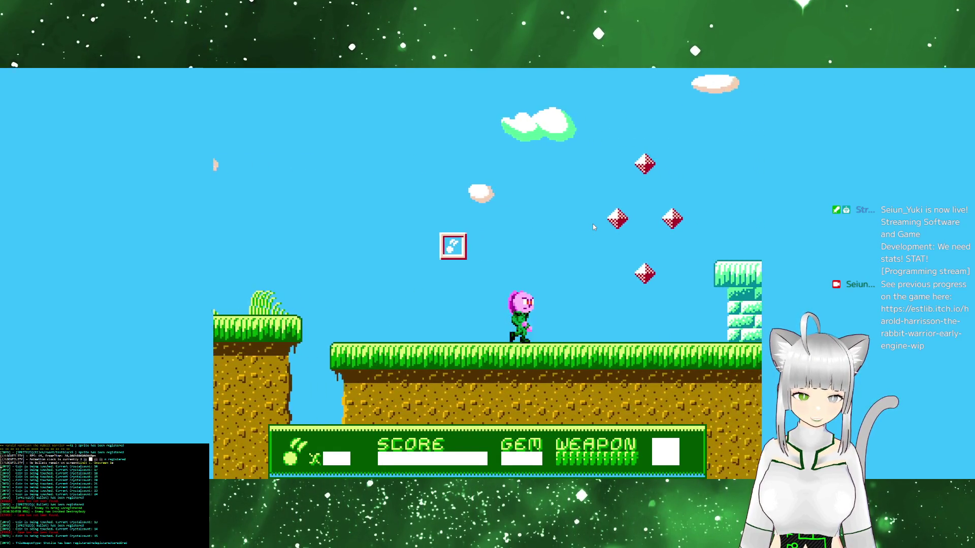
key(Left)
key(Right)
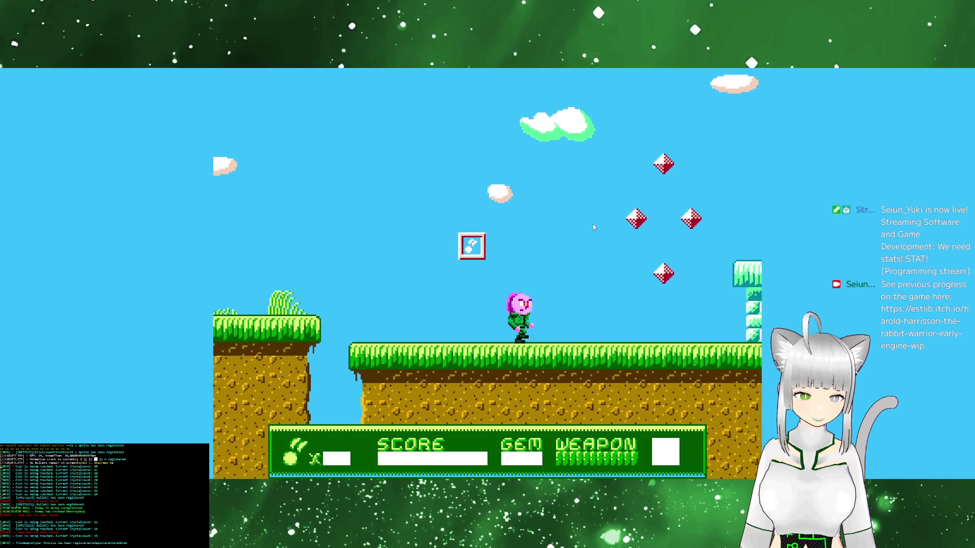
Jump over the ice platform and pillar platforms down to the ground near the red enemy
key(space)
key(Right)
key(space)
key(space)
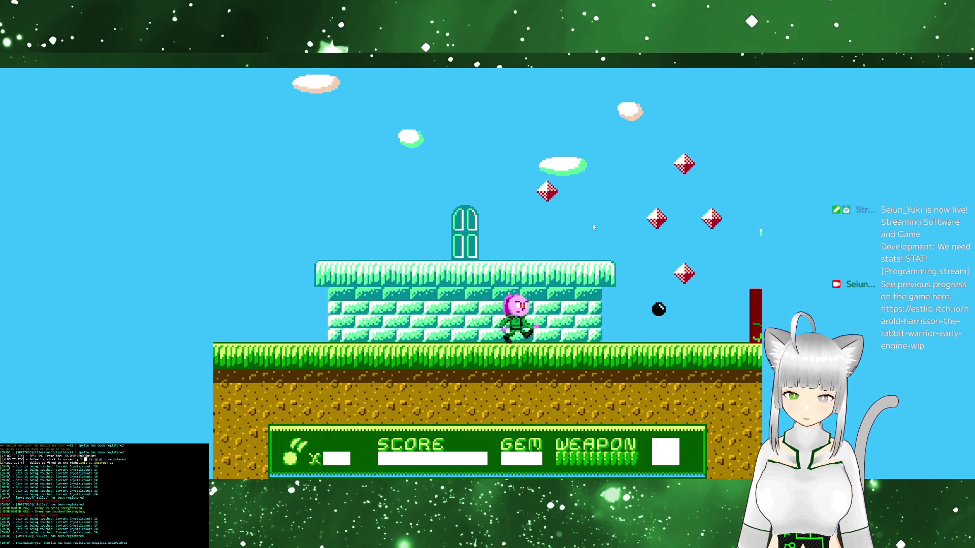
key(Right)
key(space)
key(Right)
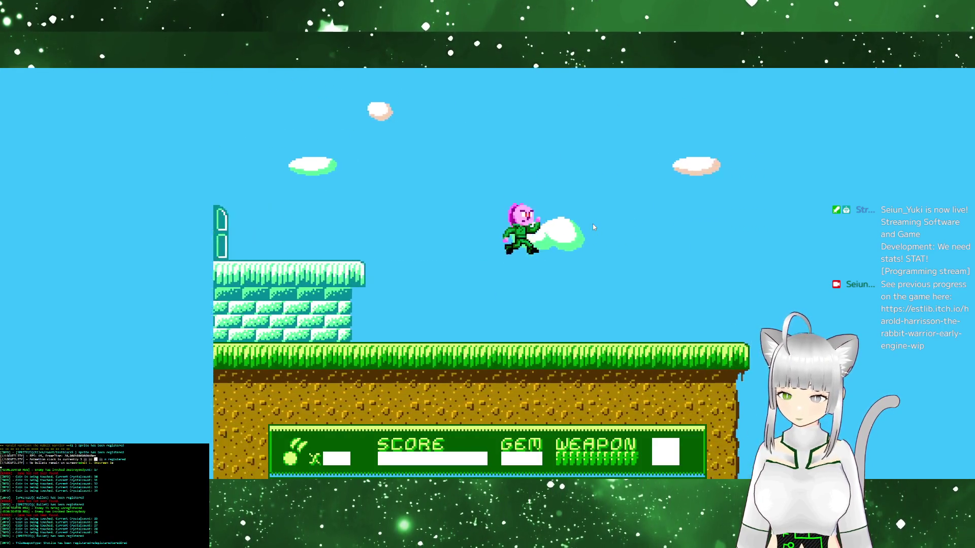
key(space)
key(Right)
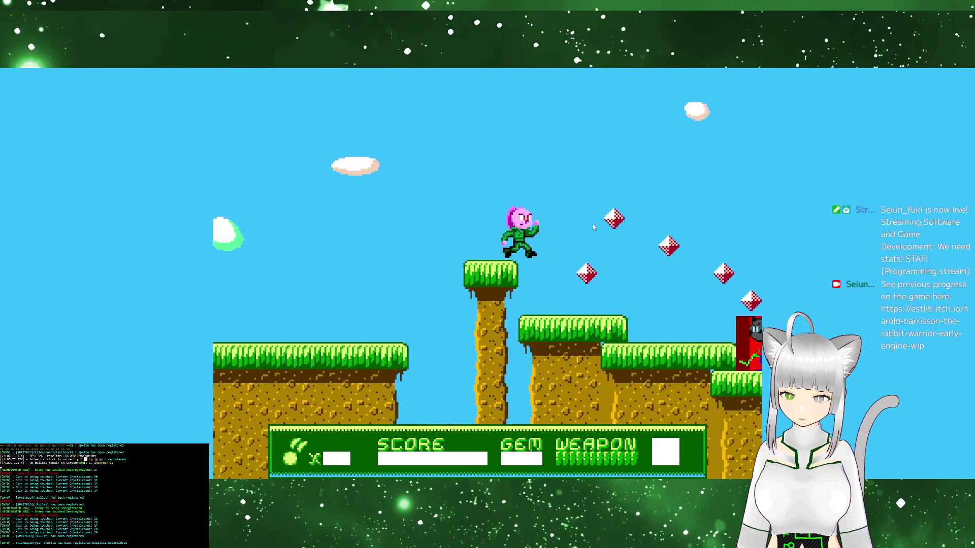
key(space)
key(Right)
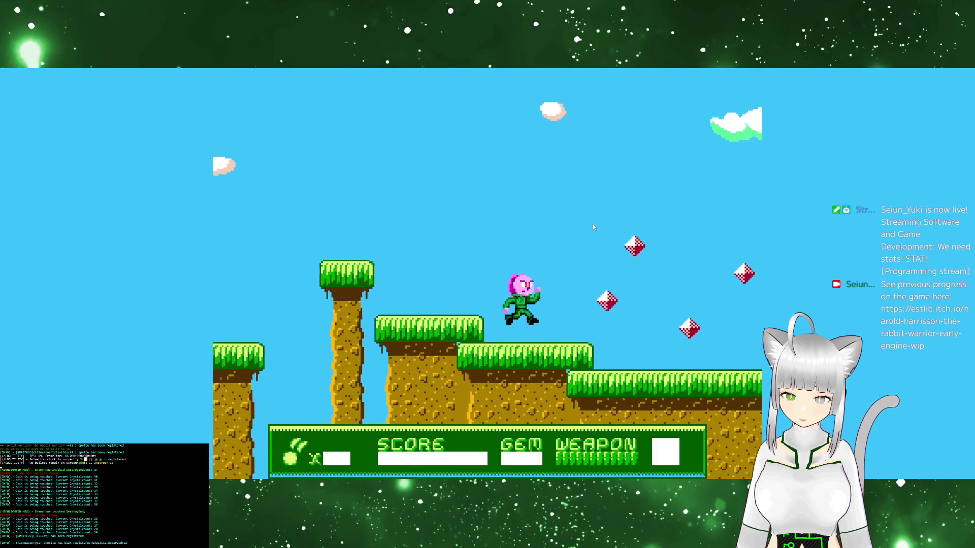
key(space)
Destroy the red enemy, run up the grassy steps by the pink block wall, and close the game
key(Right)
key(x)
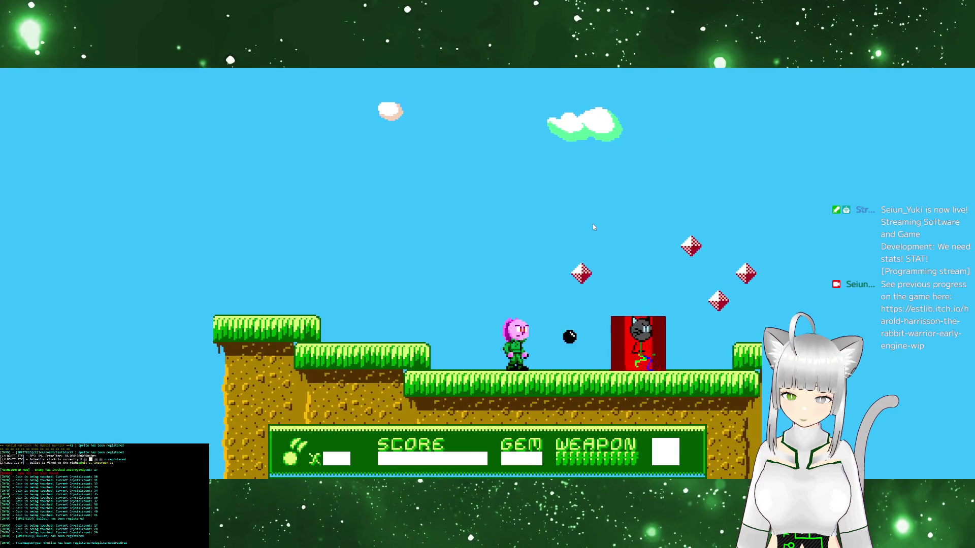
key(space)
key(Right)
key(space)
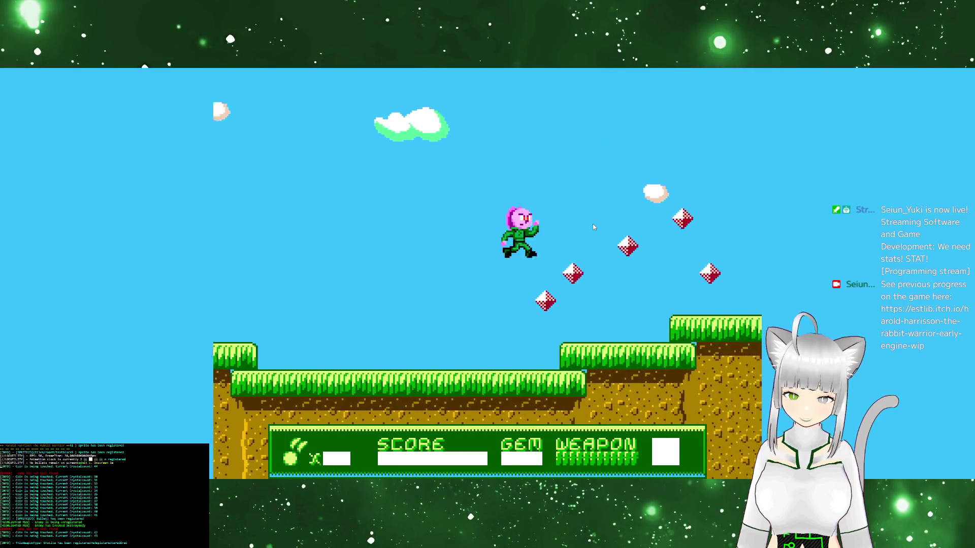
key(Right)
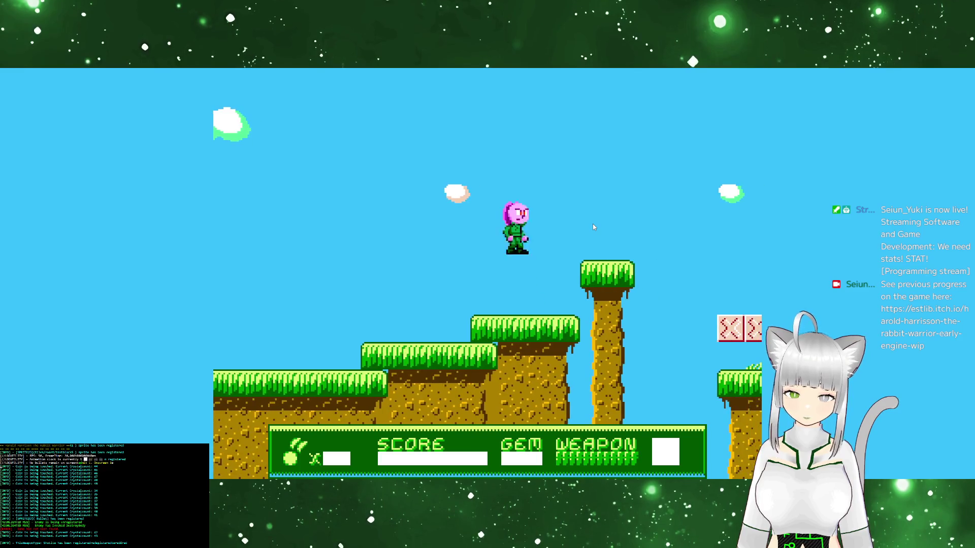
key(x)
key(Right)
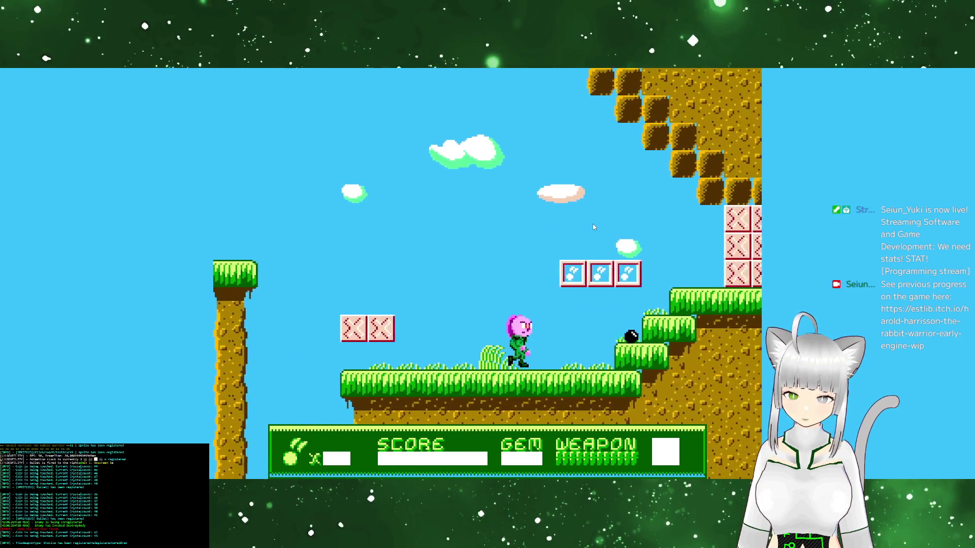
key(space)
key(Escape)
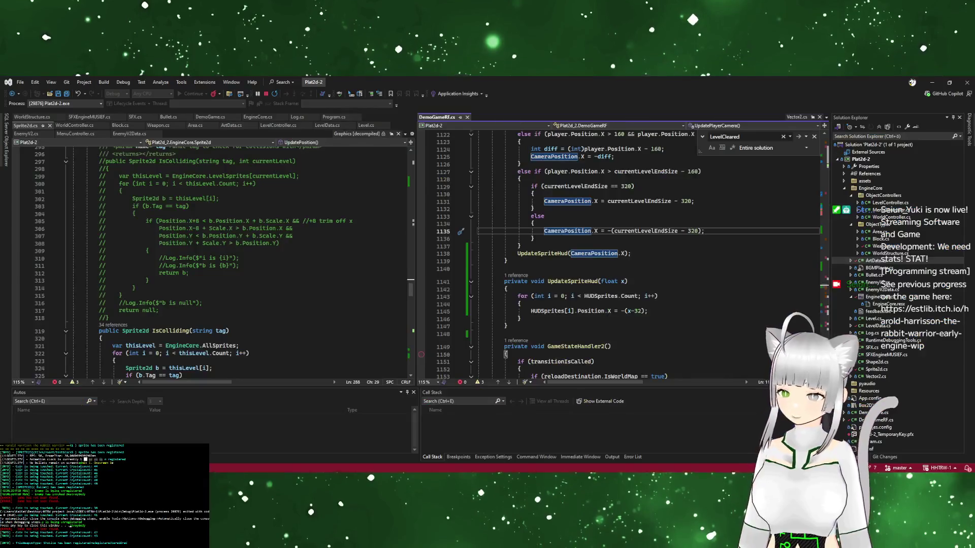
Close the debug console, put the caret at the end of line 1135, and switch to GitHub Desktop
key(Return)
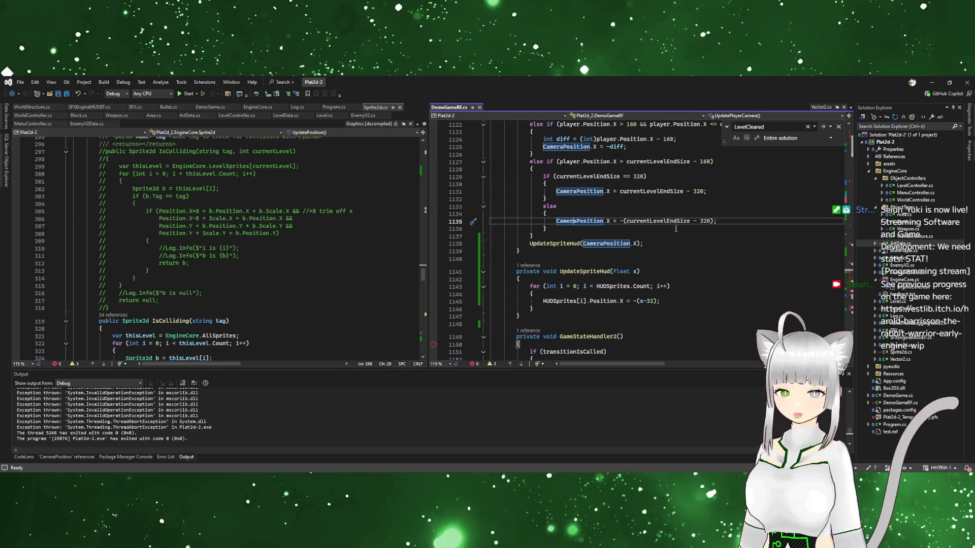
click(725, 222)
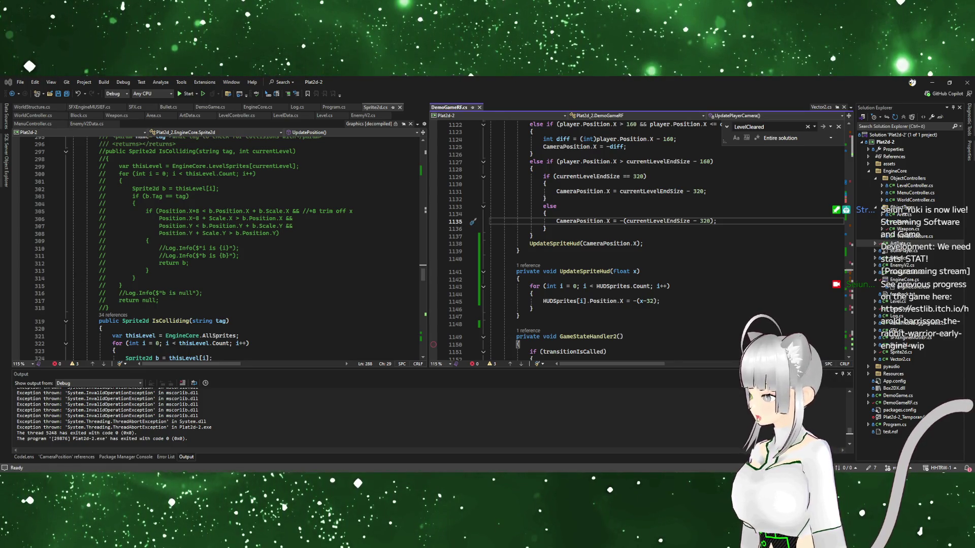
key(alt+Tab)
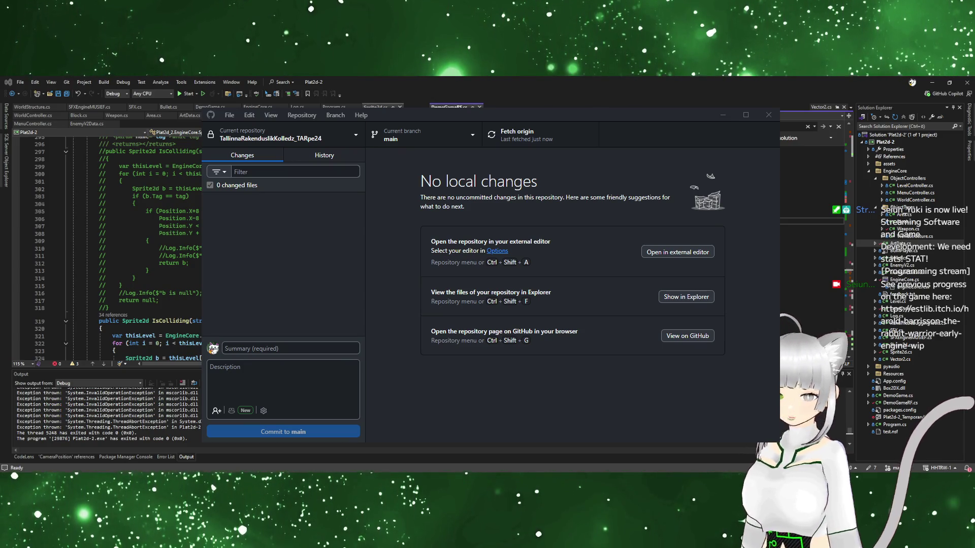
Browse the repository list, then save the edited files in Visual Studio with Ctrl+S
click(313, 133)
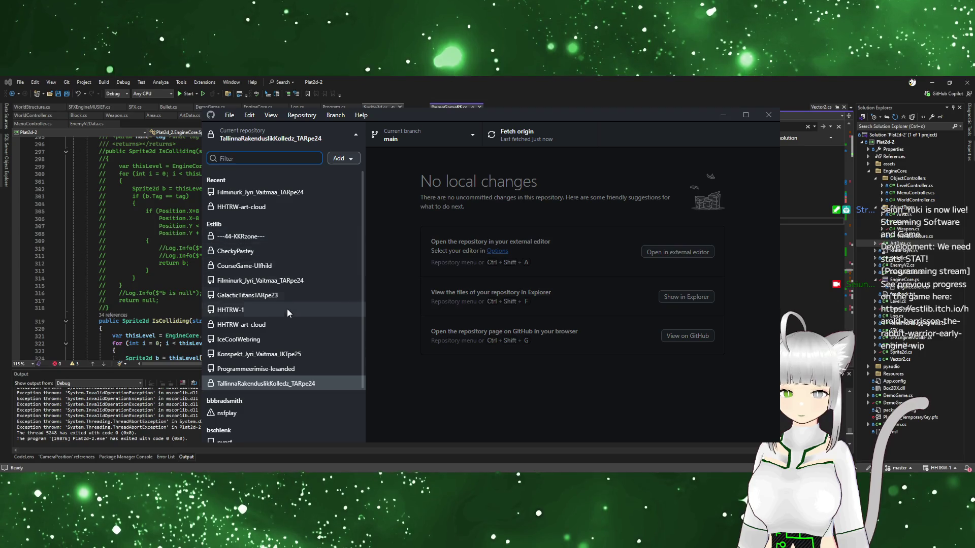
scroll(289, 317, down, 2)
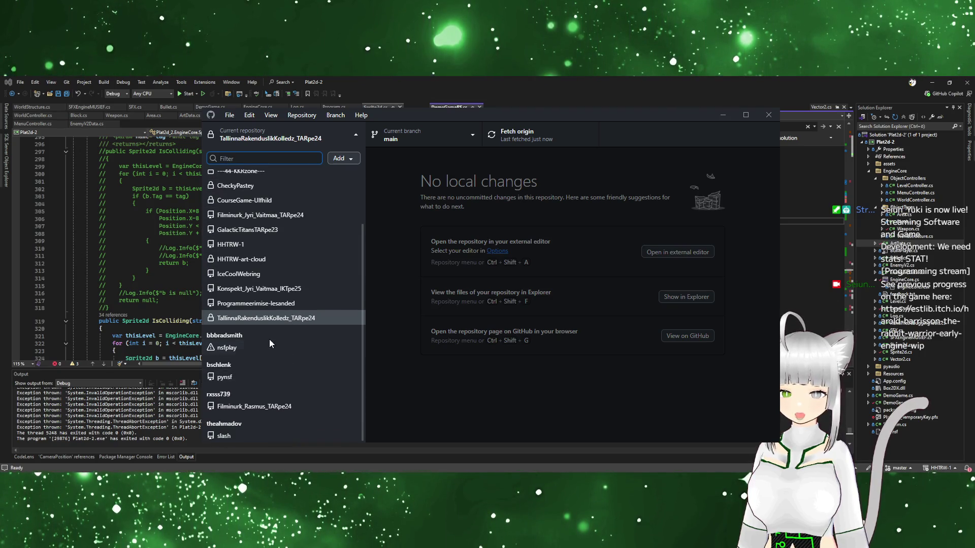
scroll(276, 337, up, 2)
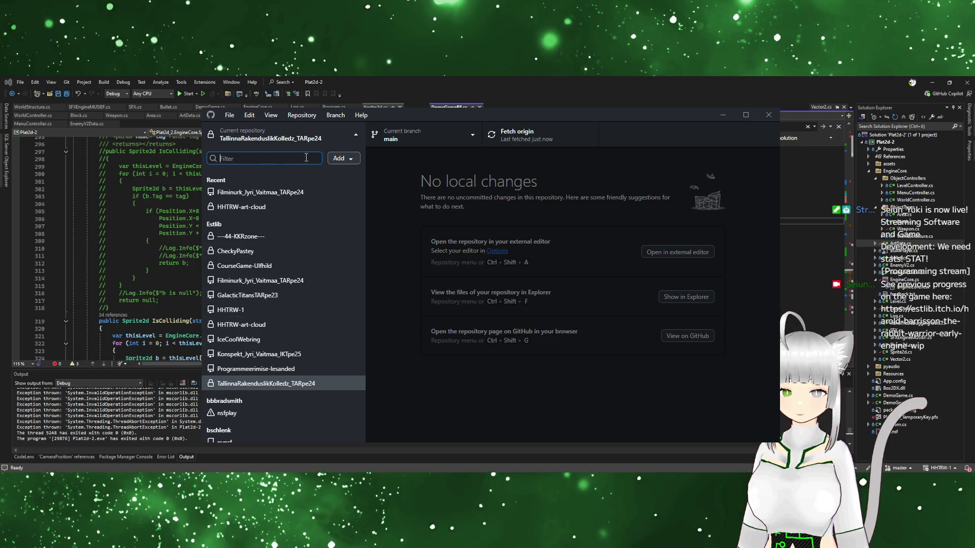
click(461, 83)
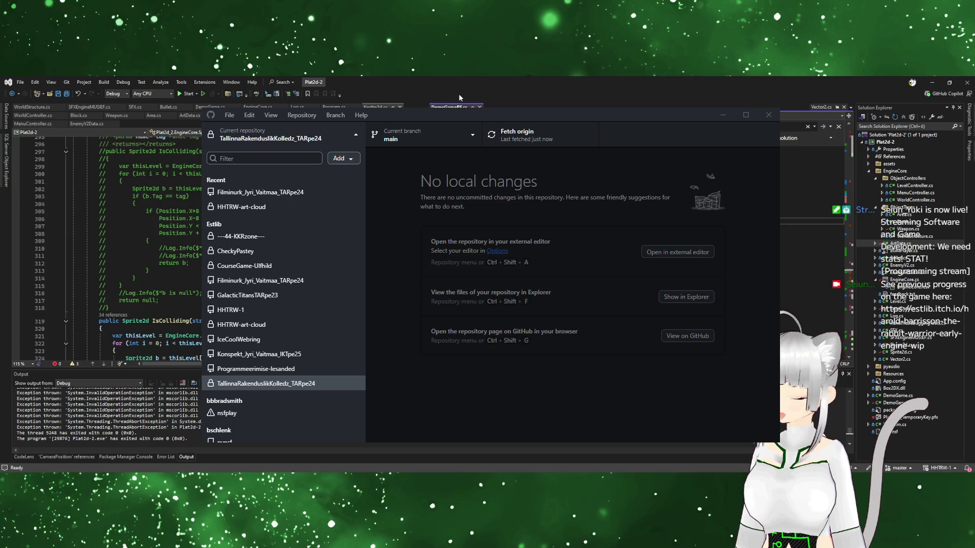
key(ctrl+s)
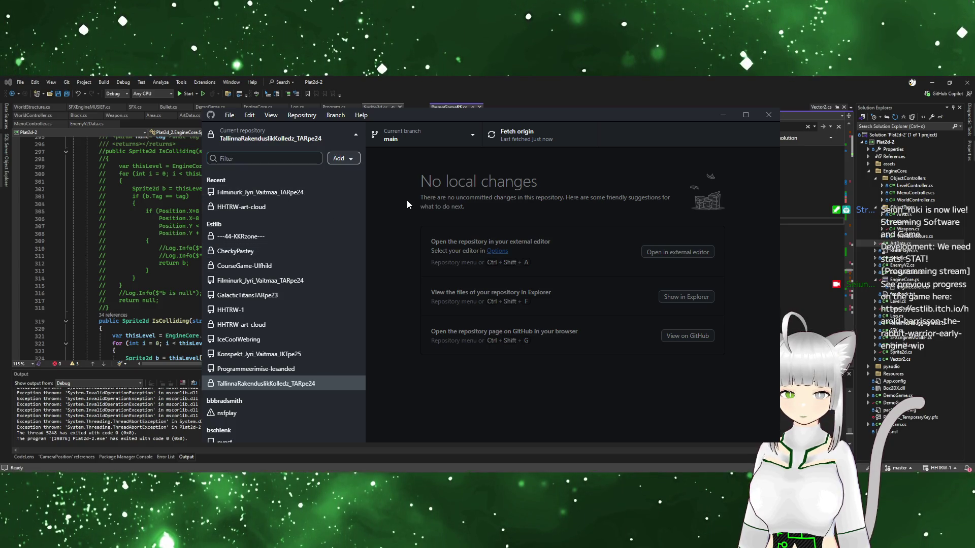
Cancel adding a local repository and switch to the HHTRW-1 repository
key(ctrl+o)
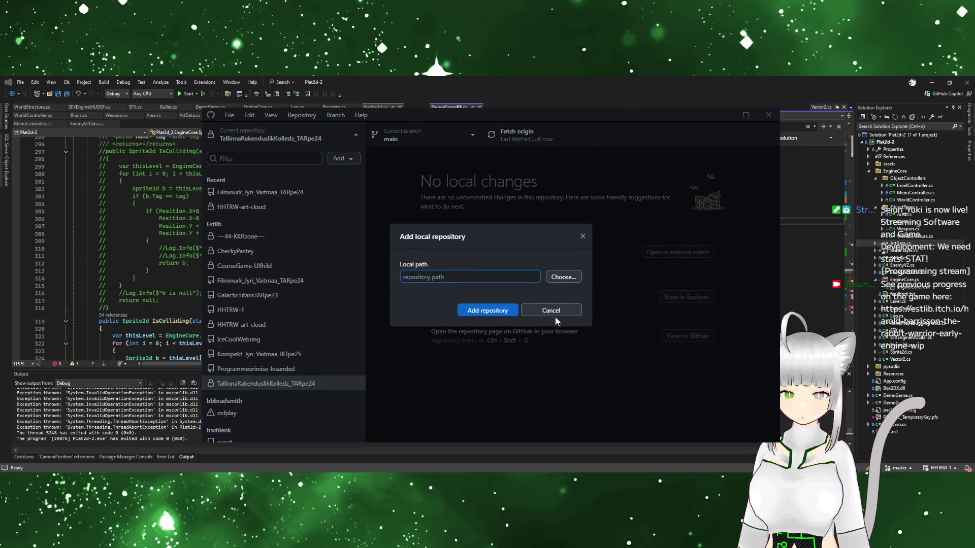
click(574, 310)
click(231, 309)
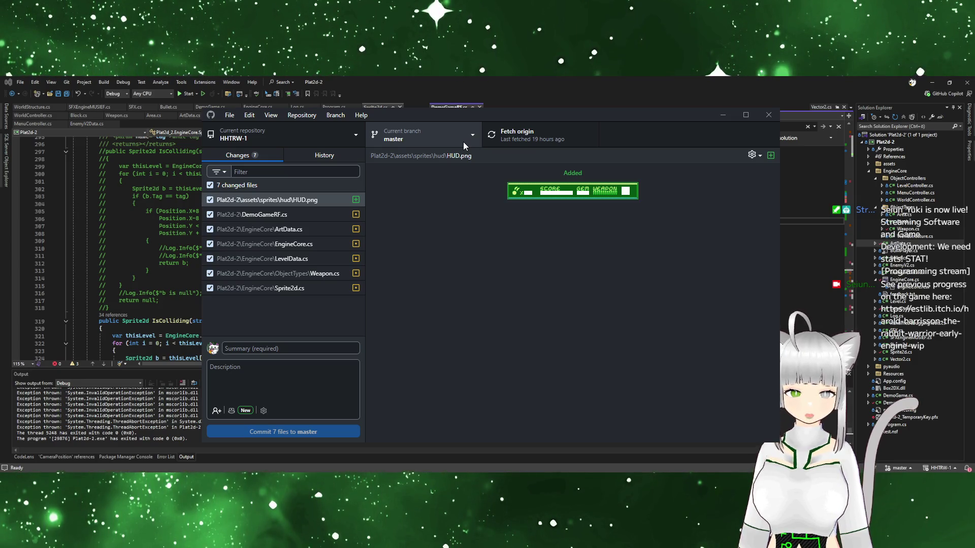
click(441, 137)
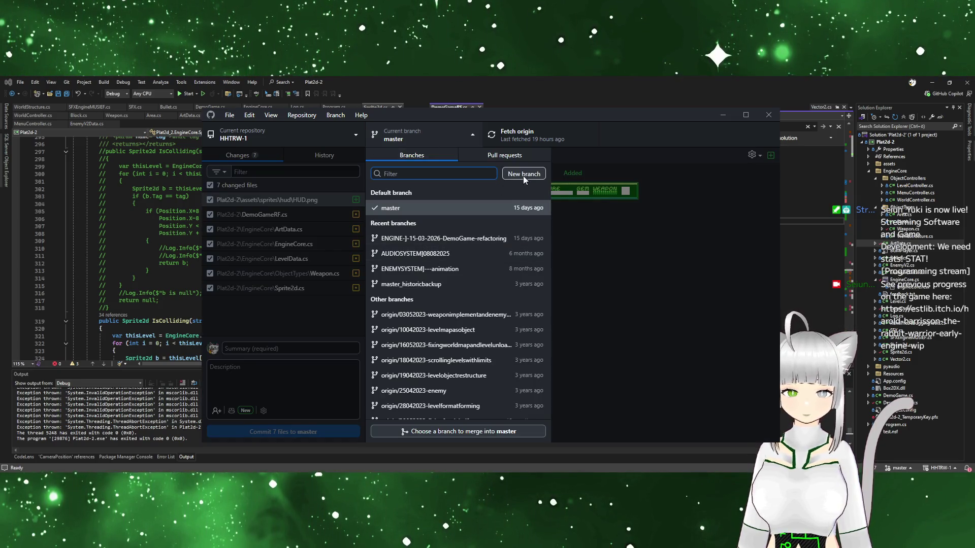
Start a new branch named 'hud', then erase the name and cancel
click(523, 175)
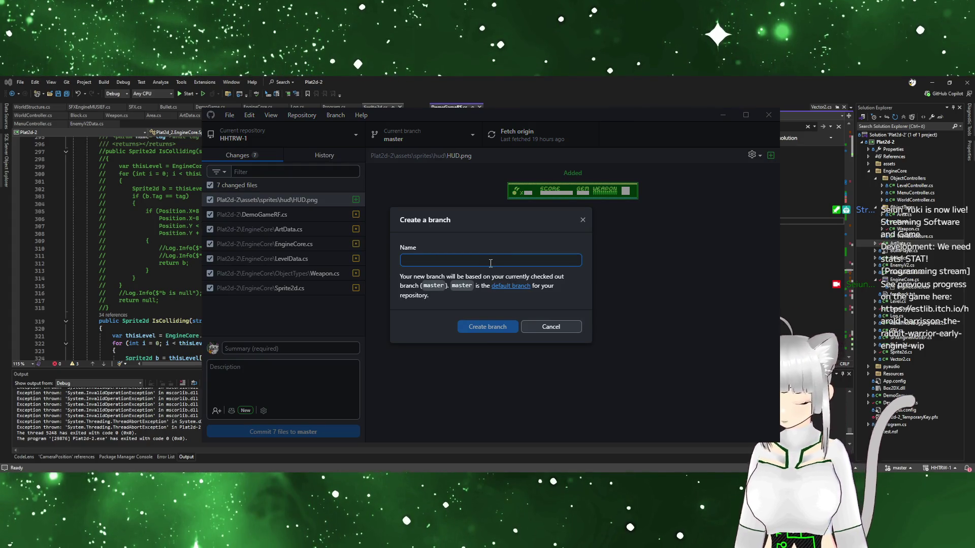
text(hud)
key(BackSpace)
key(BackSpace)
key(BackSpace)
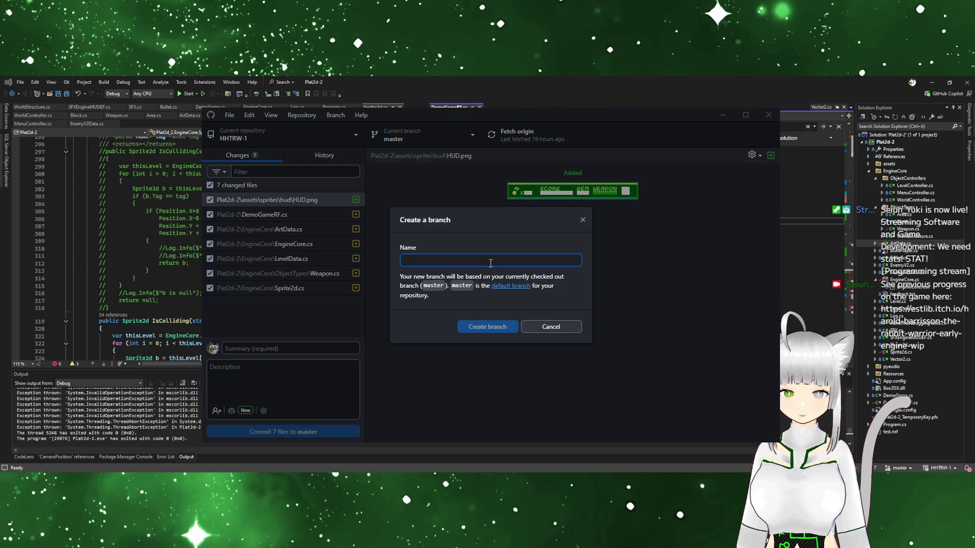
click(566, 329)
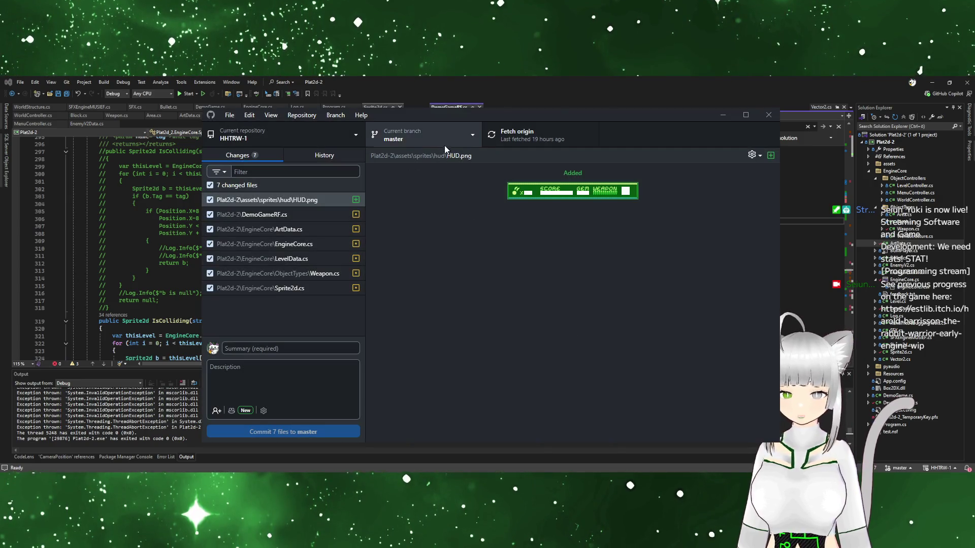
Look through the branch list again and begin creating a new branch
click(473, 138)
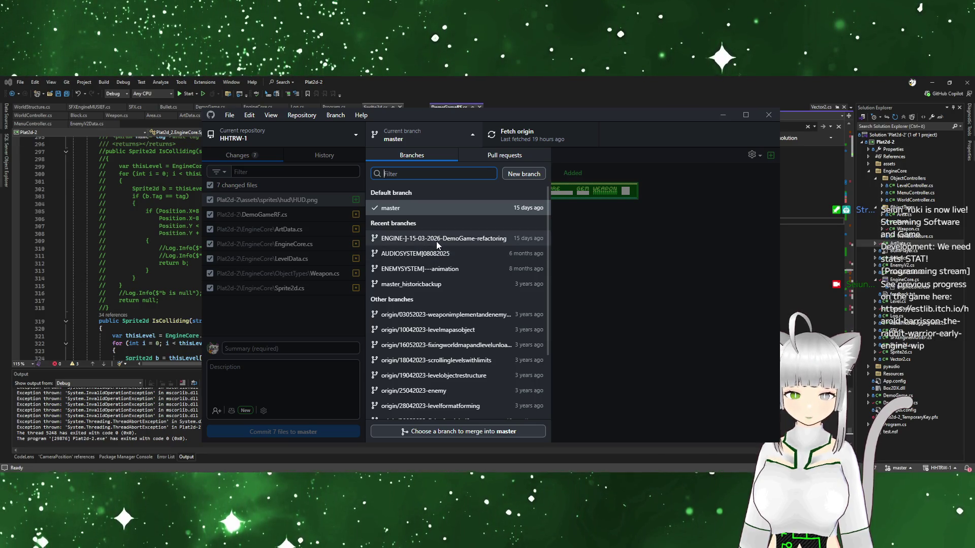
scroll(439, 273, down, 3)
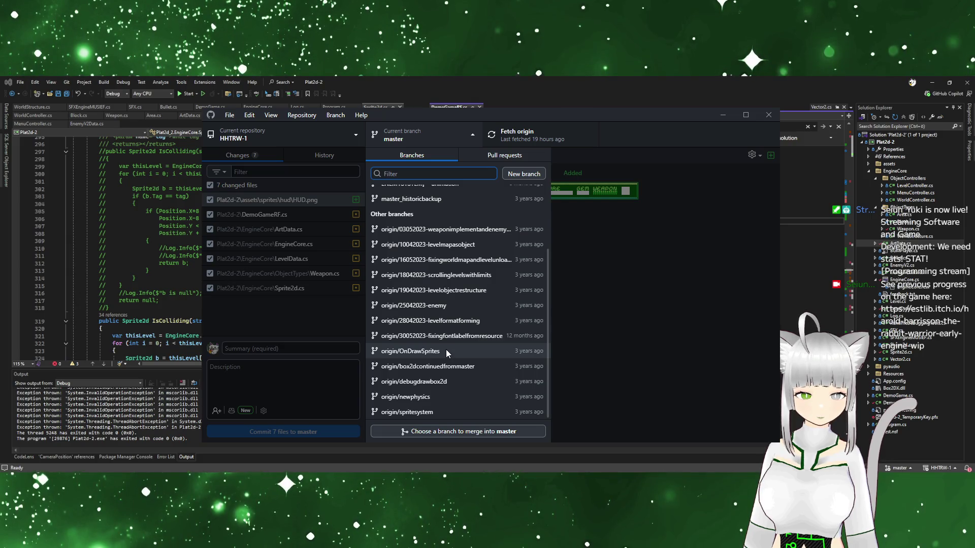
scroll(444, 343, up, 3)
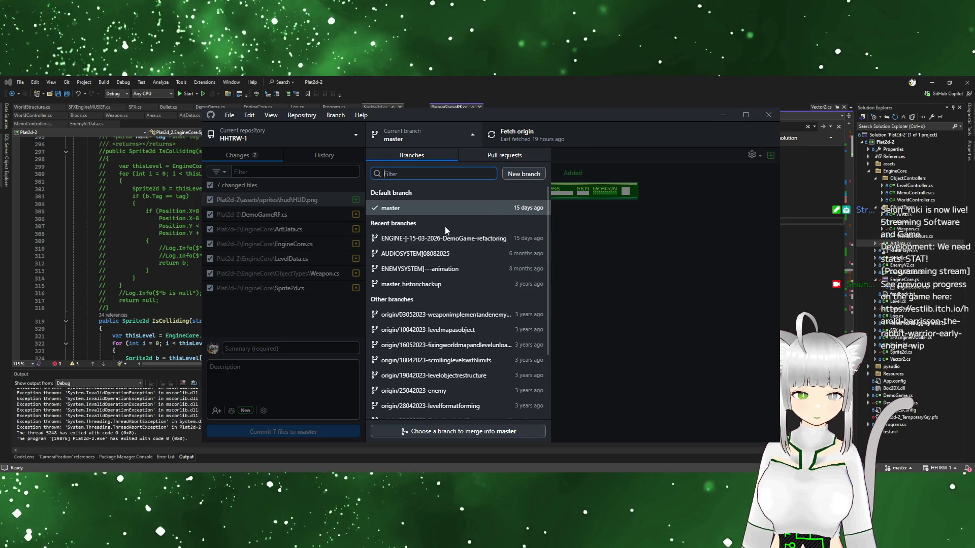
click(537, 174)
Create a new branch named 'HUD ] 03-04-2026 hud' from master
text(HUD )
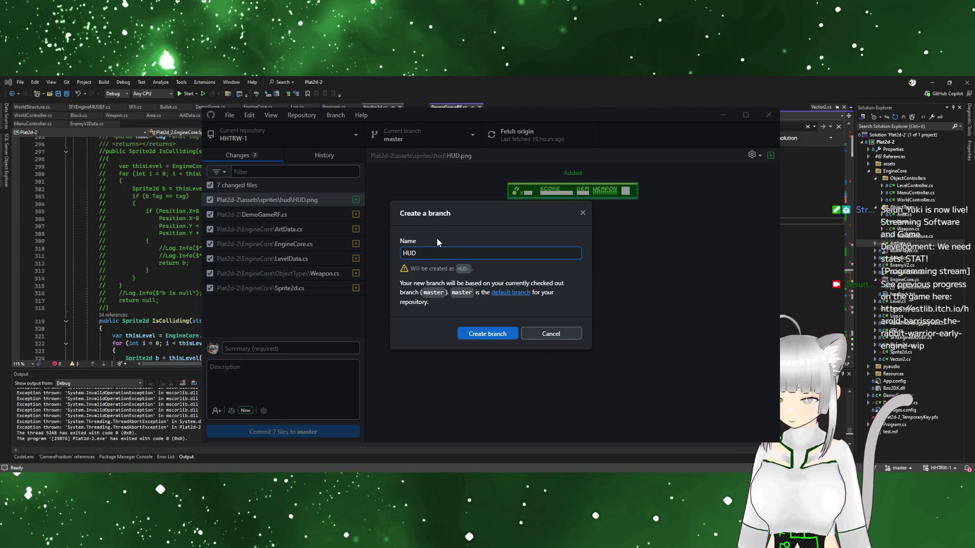
text(] )
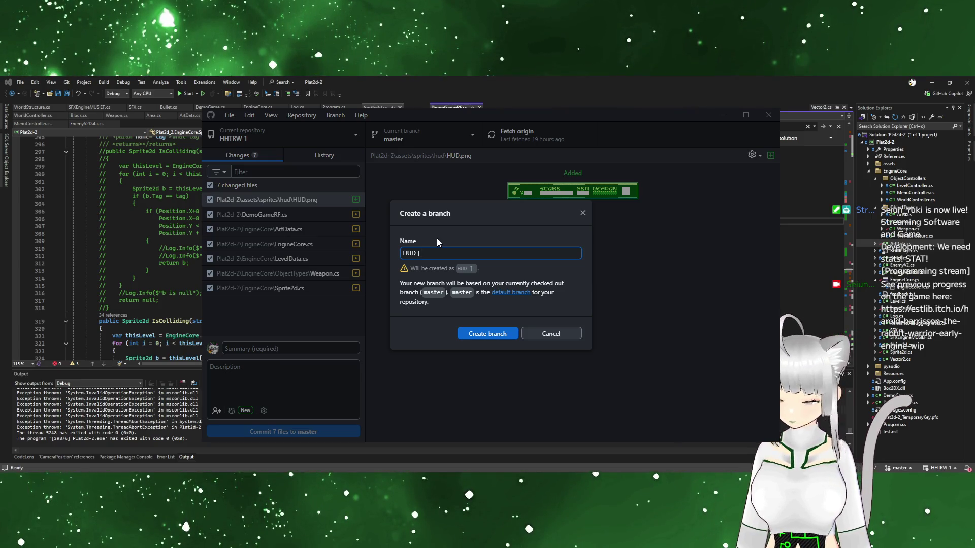
text(03)
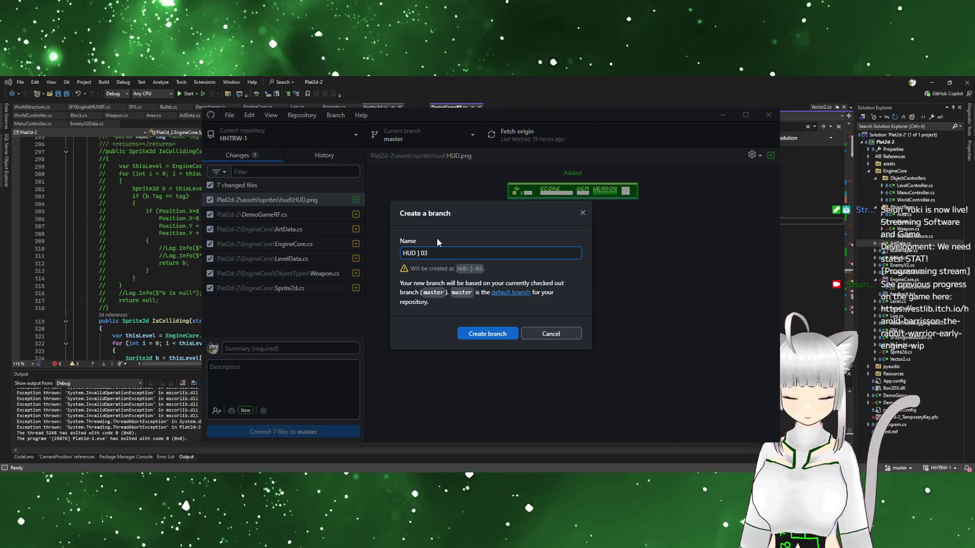
text(-04)
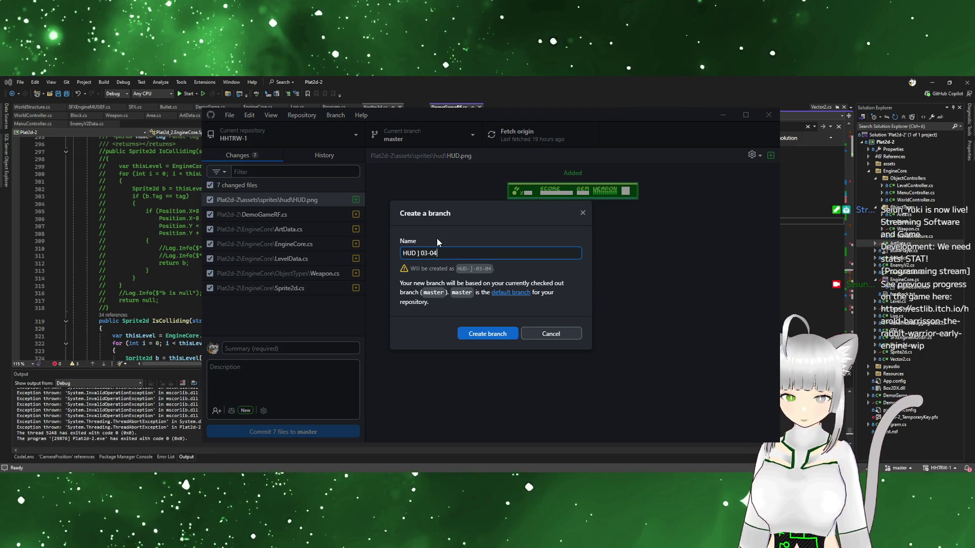
text(-2026 M)
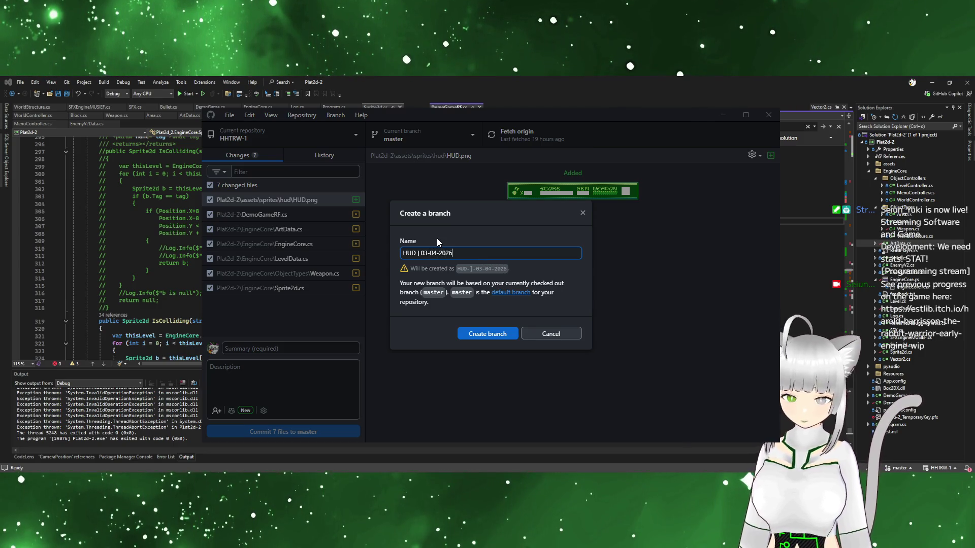
key(BackSpace)
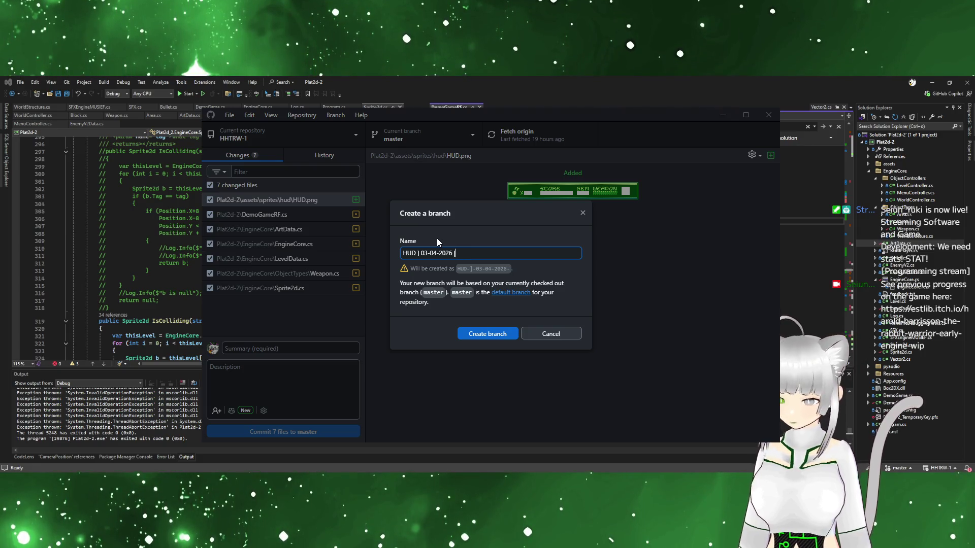
text(hud )
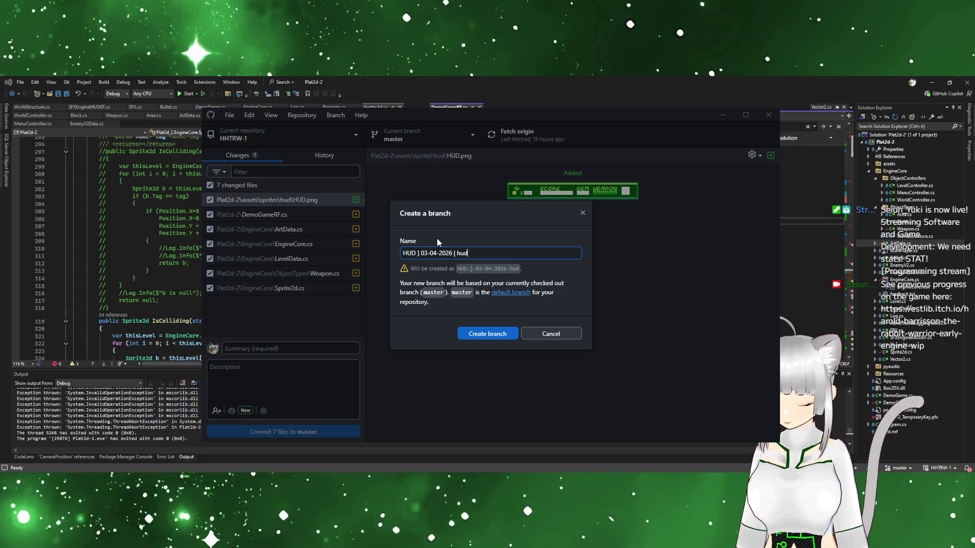
text(work)
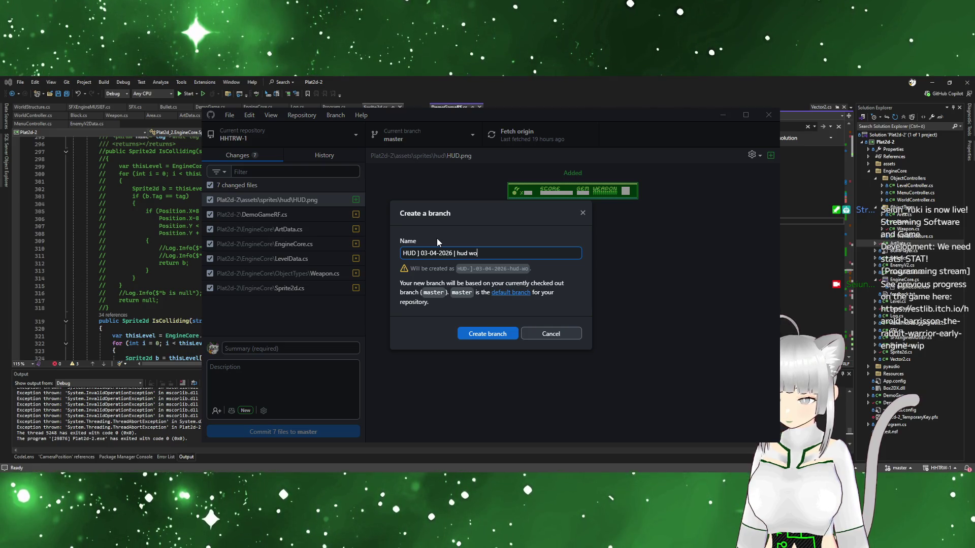
key(BackSpace)
key(BackSpace)
key(BackSpace)
key(BackSpace)
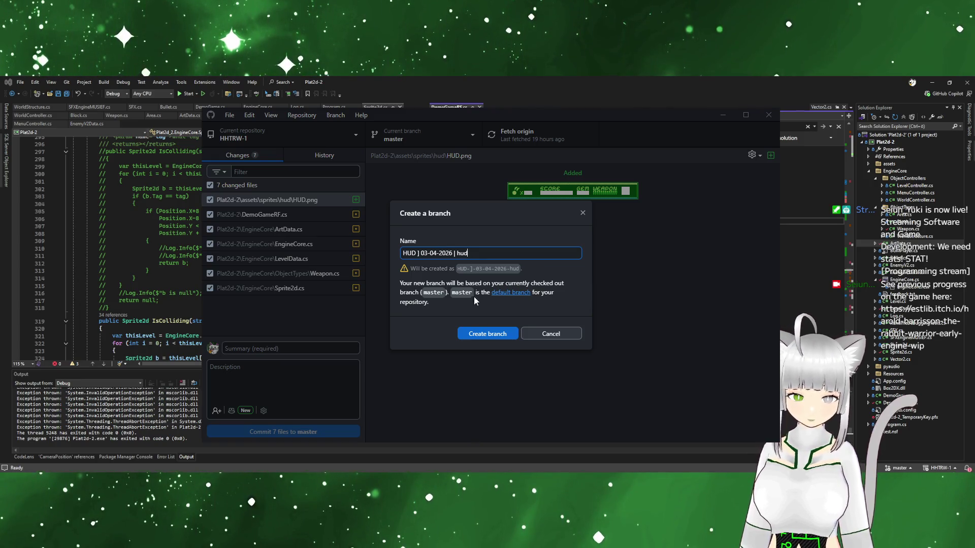
click(484, 337)
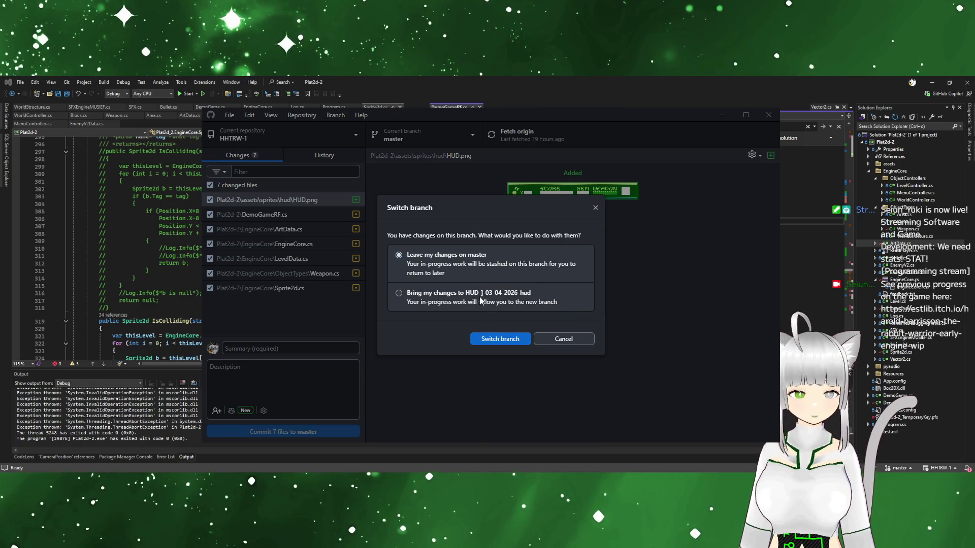
Bring the seven uncommitted changes over and switch to the new branch
click(450, 303)
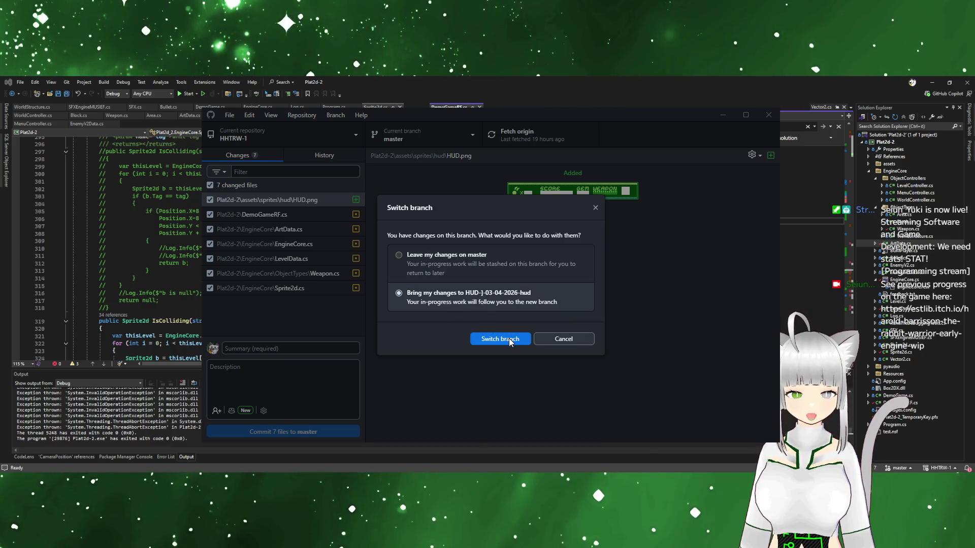
click(509, 339)
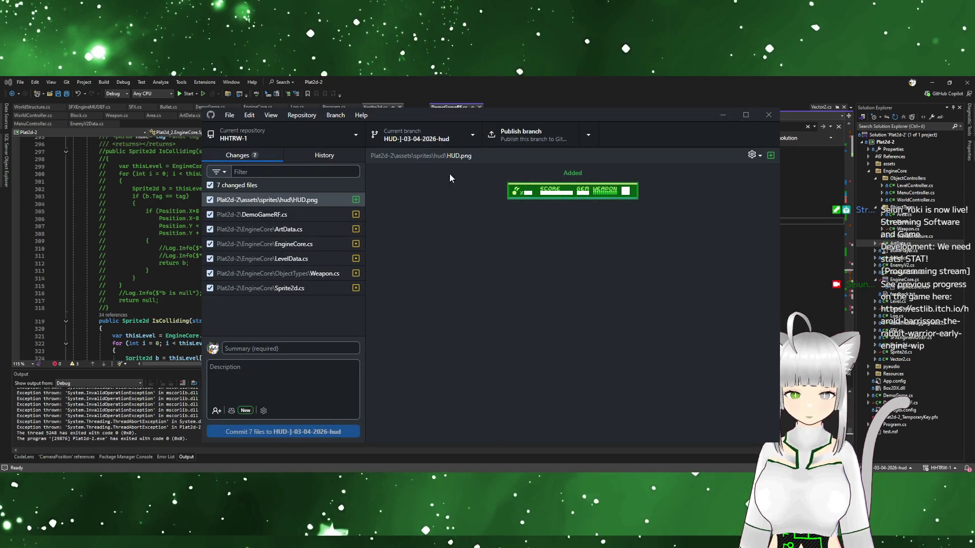
click(295, 351)
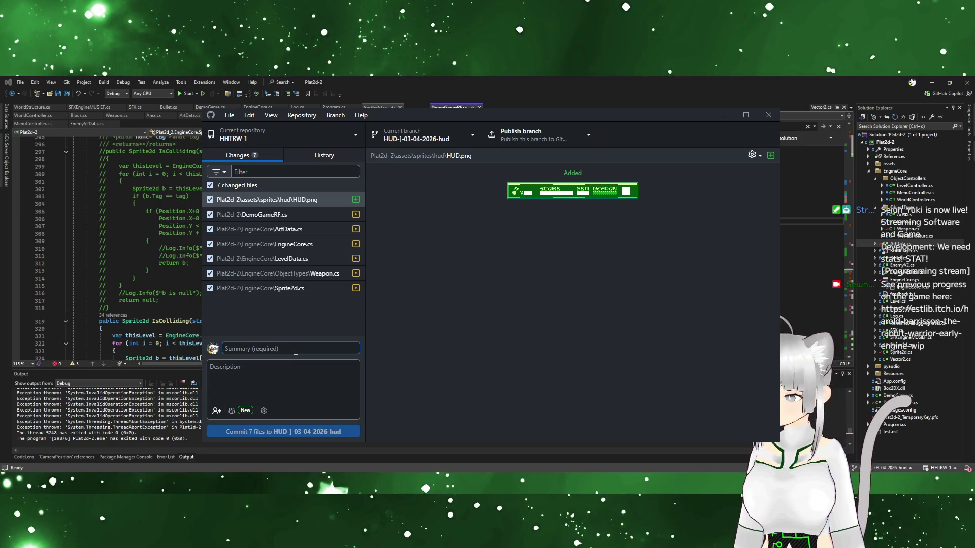
Write the commit summary beginning 'added a hud test sprite' and drop its trailing period
text(adde)
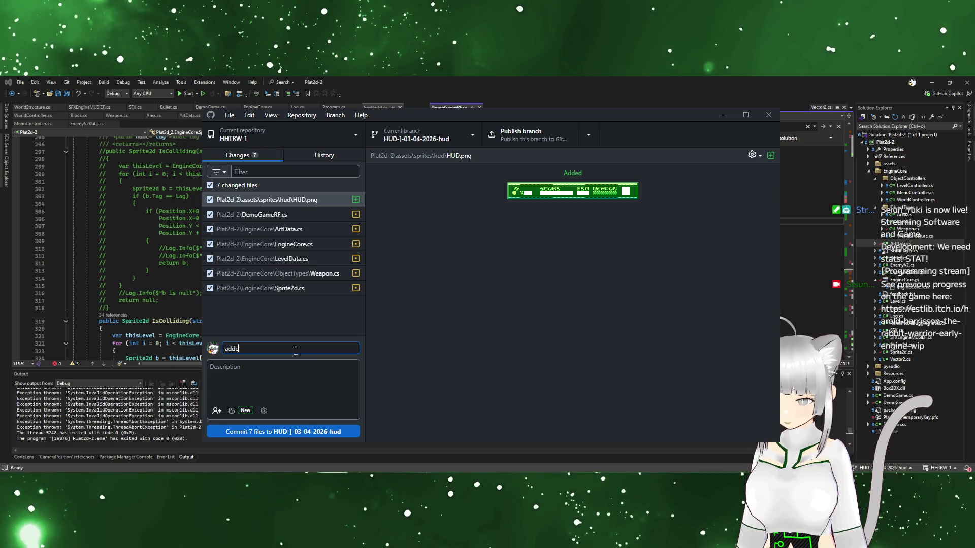
text(d a hud test sprite, it ren)
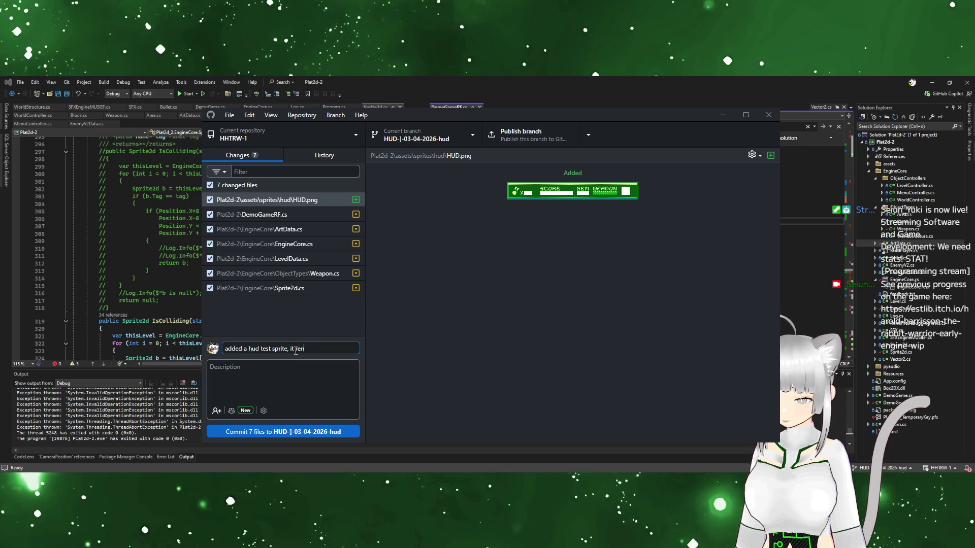
text(amera, and)
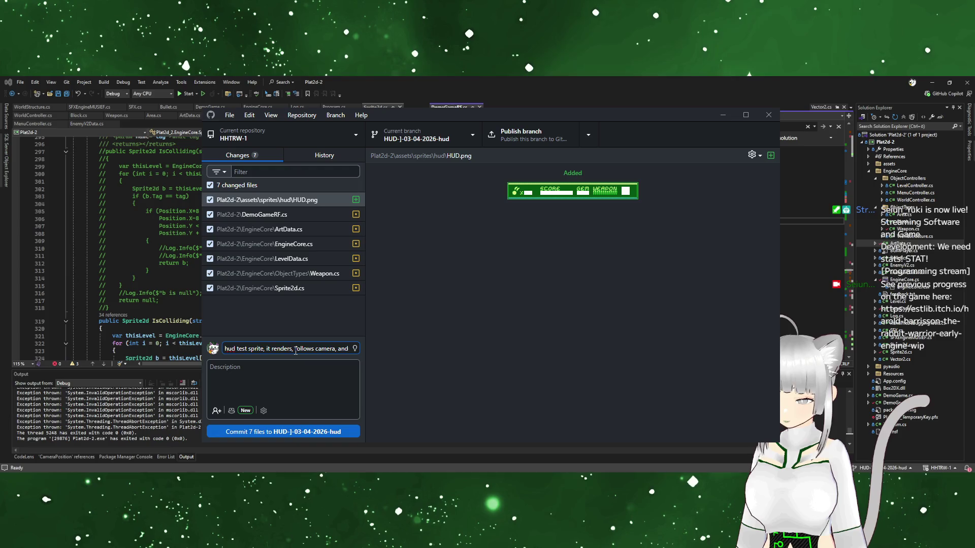
text( is being hidden)
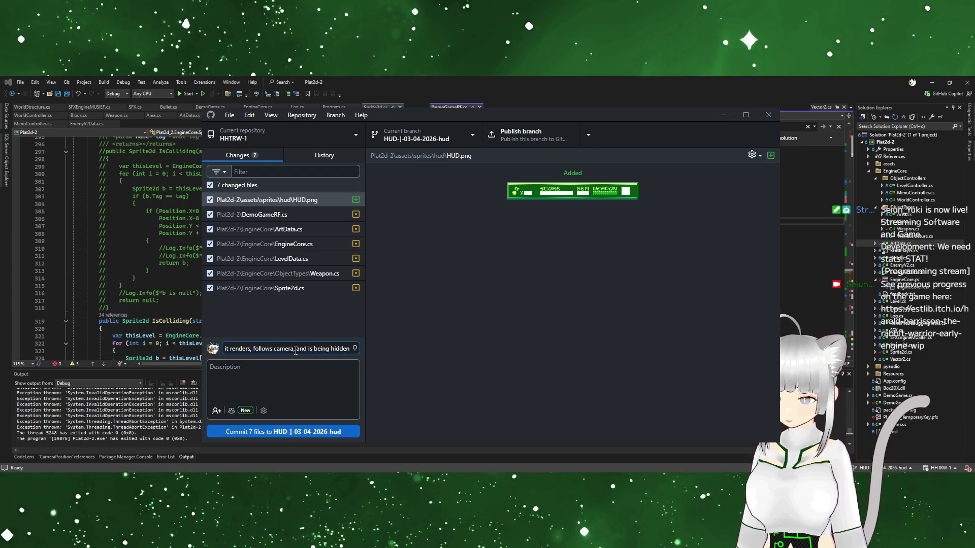
text( as the leve)
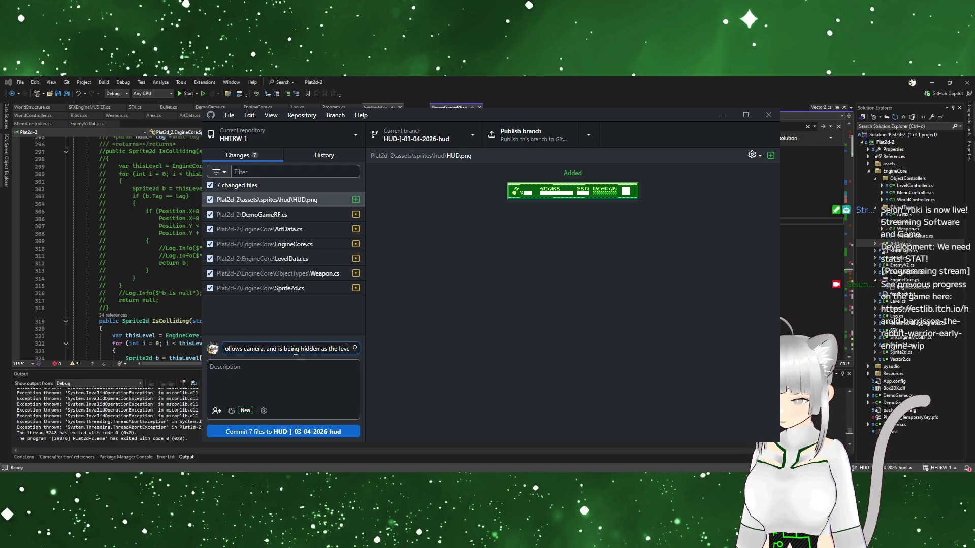
text(l either ends)
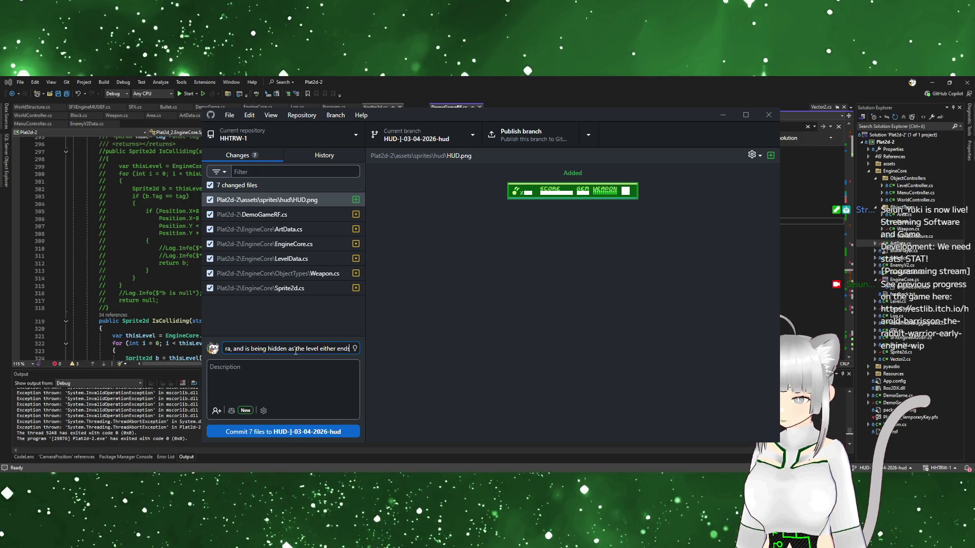
text(or is)
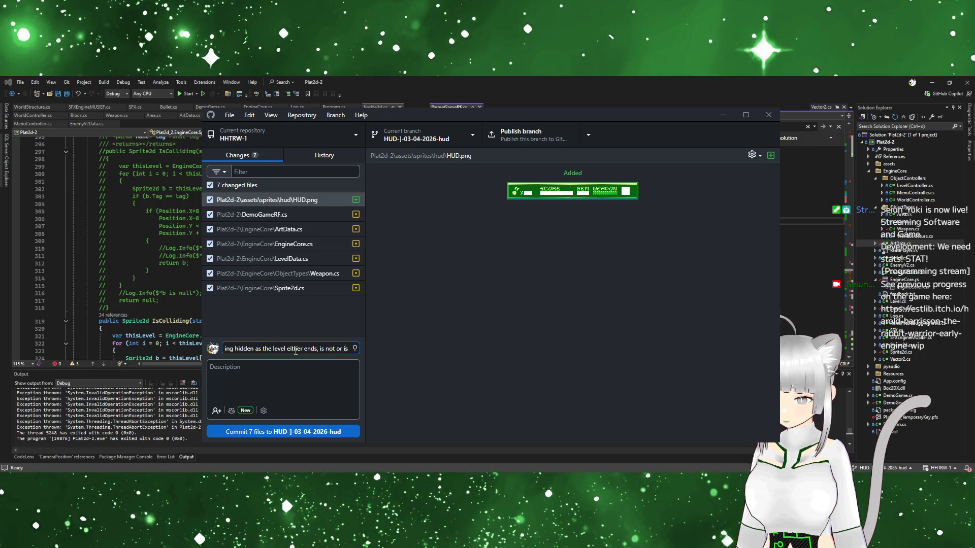
text(level )
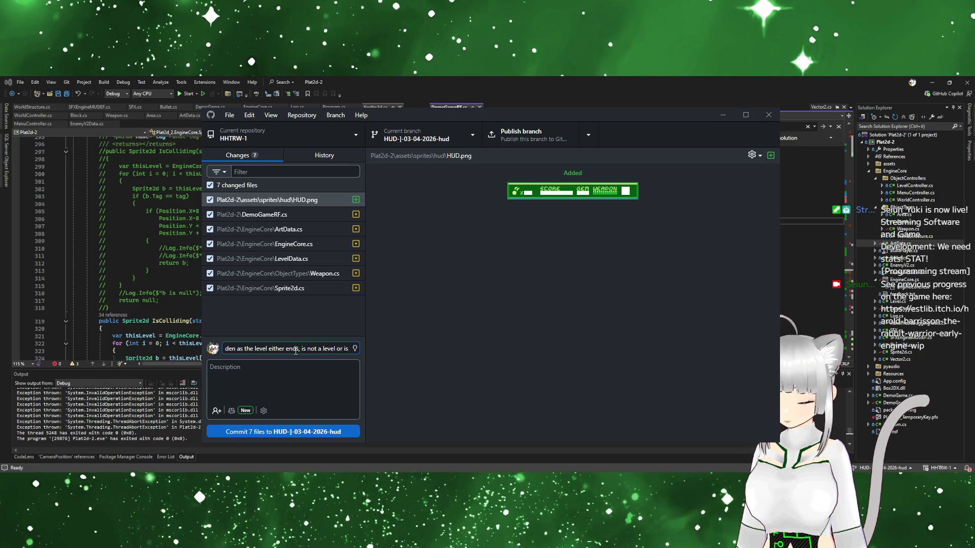
text( changing room and is not reloaded.)
key(BackSpace)
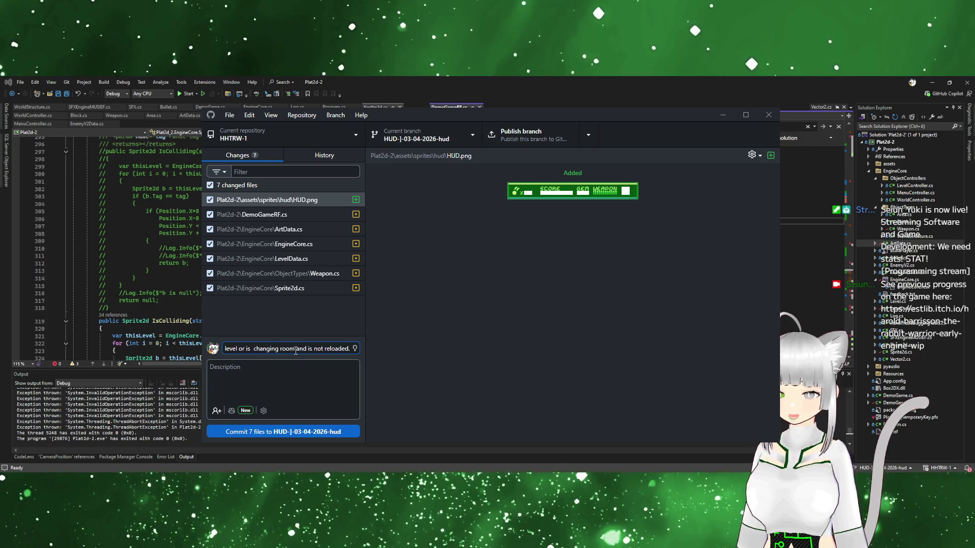
Describe it as 'only hud base sprite, no text or actual stats yet', commit, and publish the branch
click(264, 381)
text(only hud base sprit)
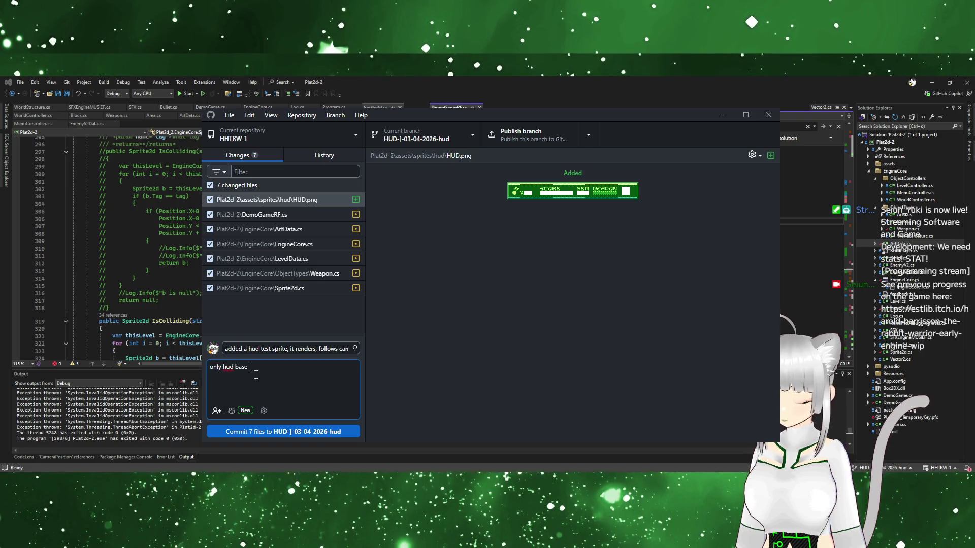
text(e,)
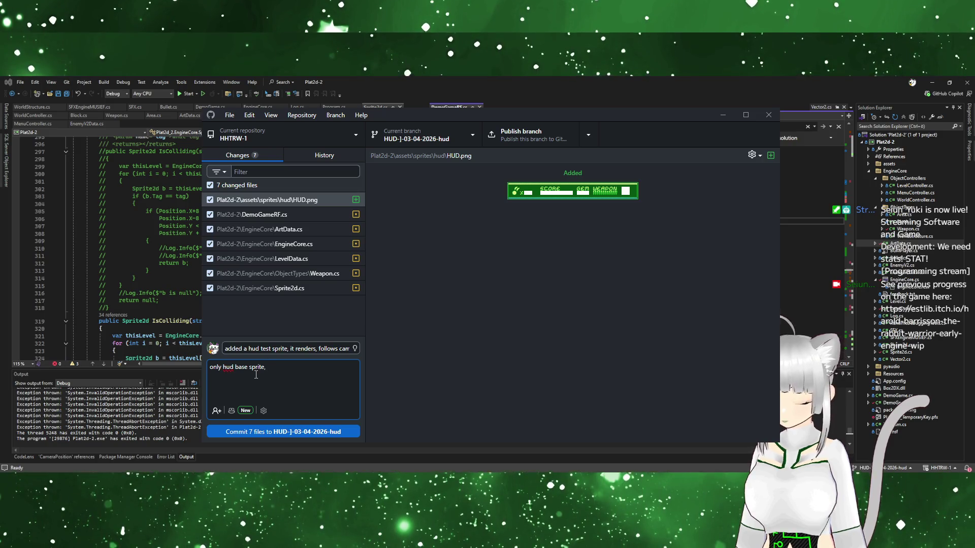
text( no text or a)
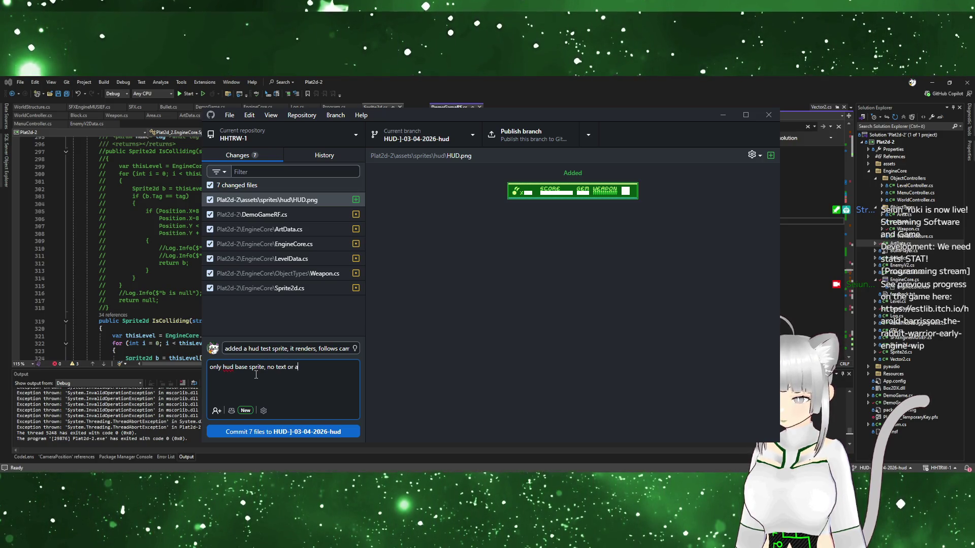
text(ctual stats yet)
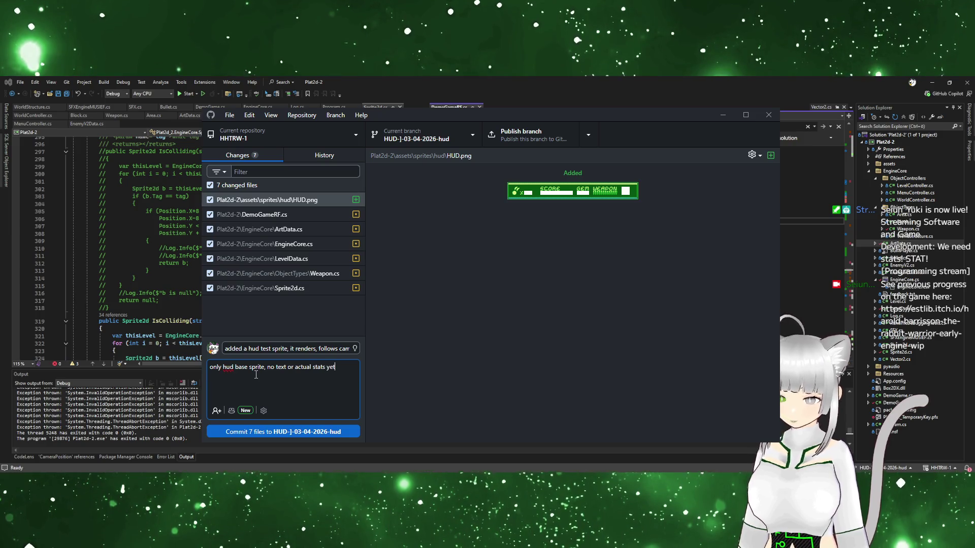
click(304, 431)
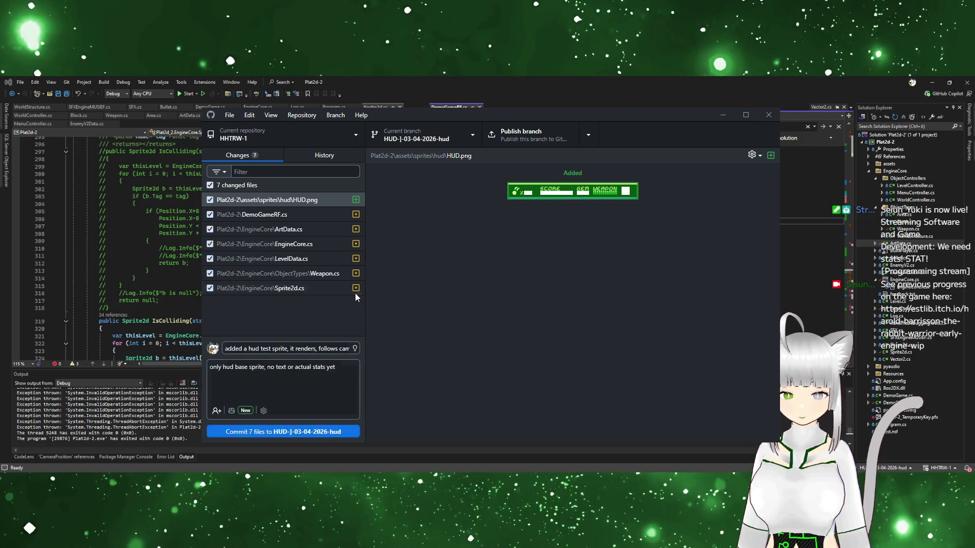
click(699, 255)
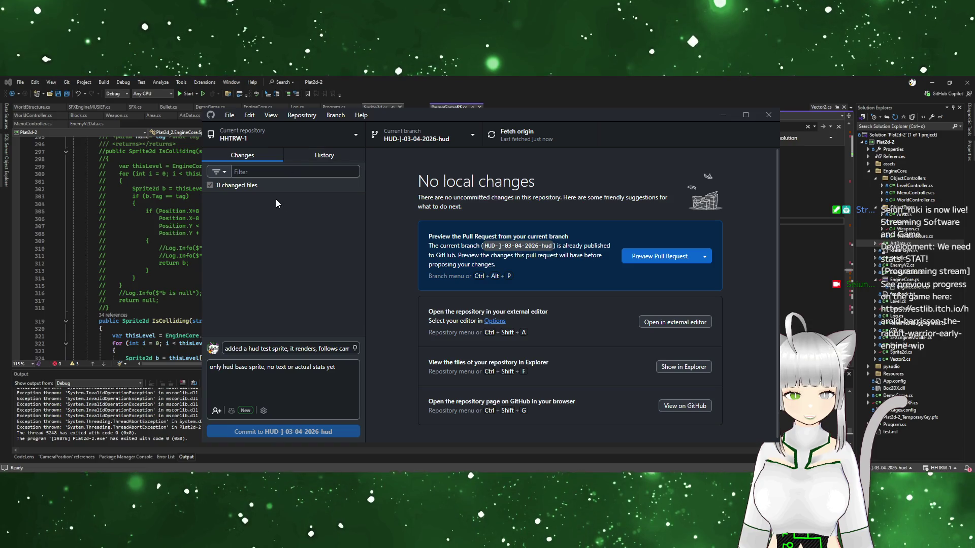
Compare the HUD sprite commit with the older weapons commit, then put GitHub Desktop away
click(320, 156)
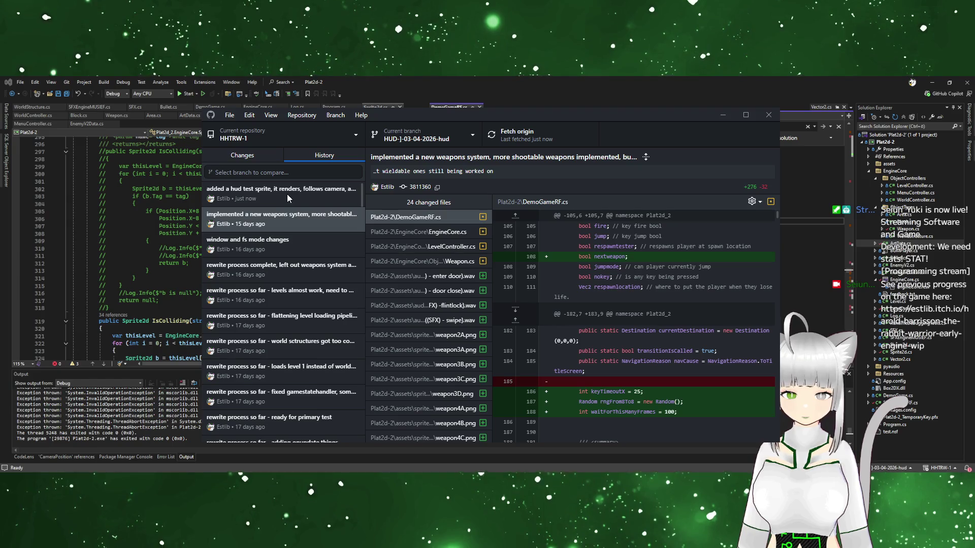
scroll(444, 320, down, 3)
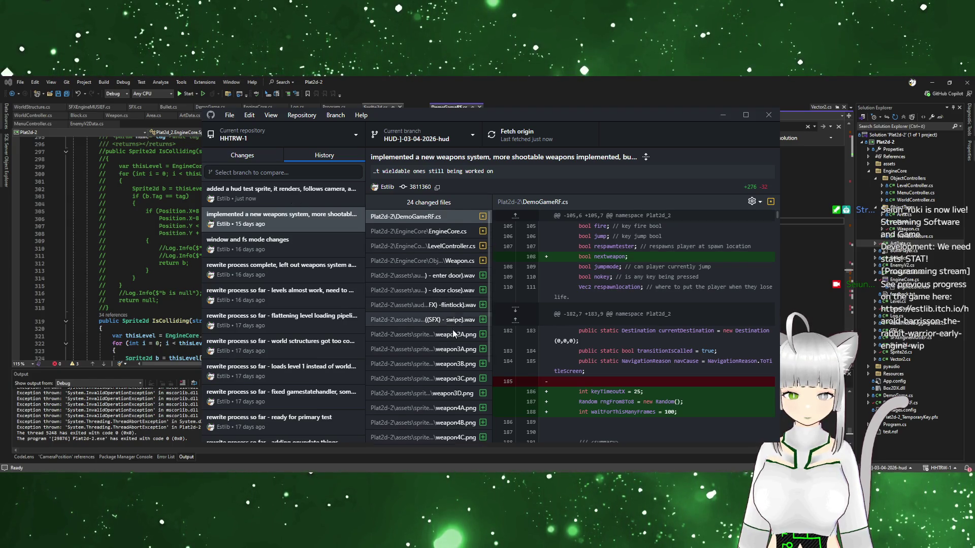
click(315, 198)
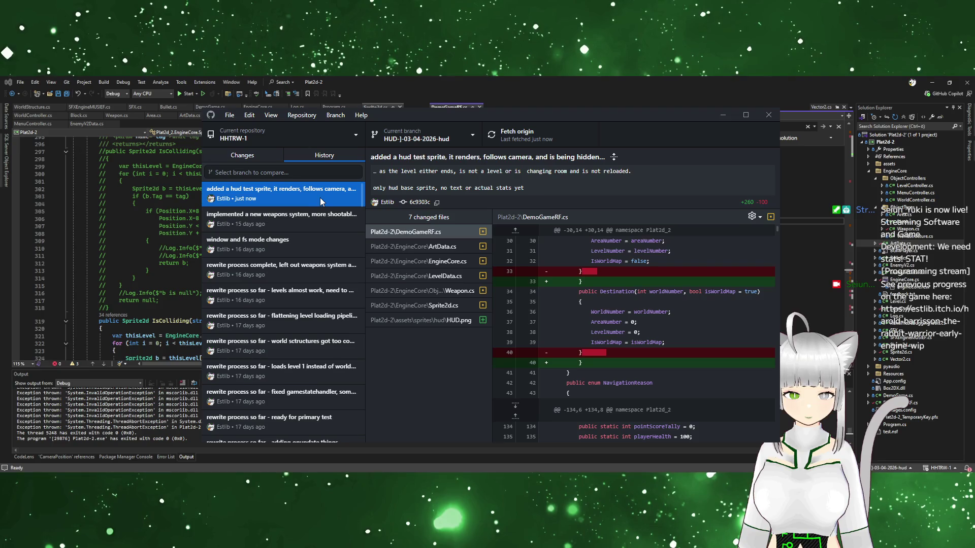
click(315, 217)
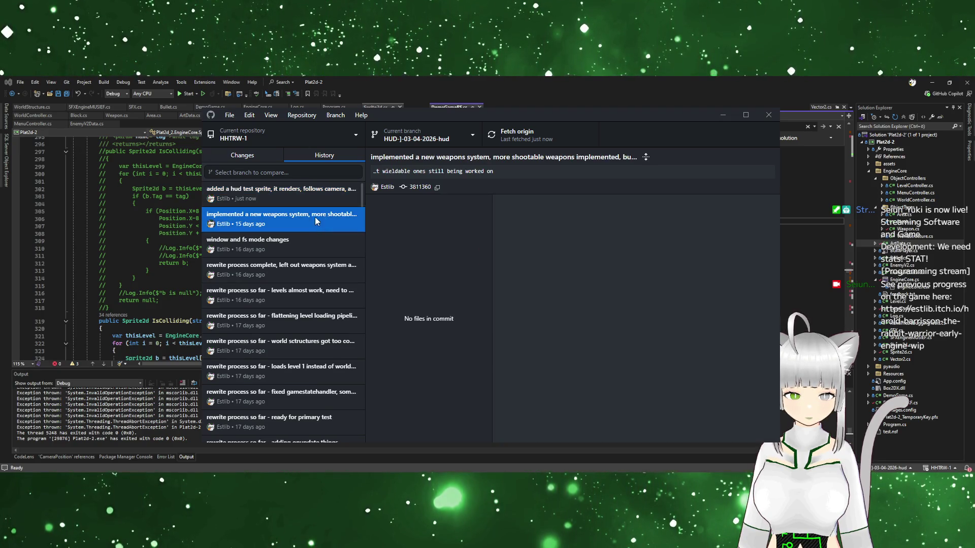
click(300, 199)
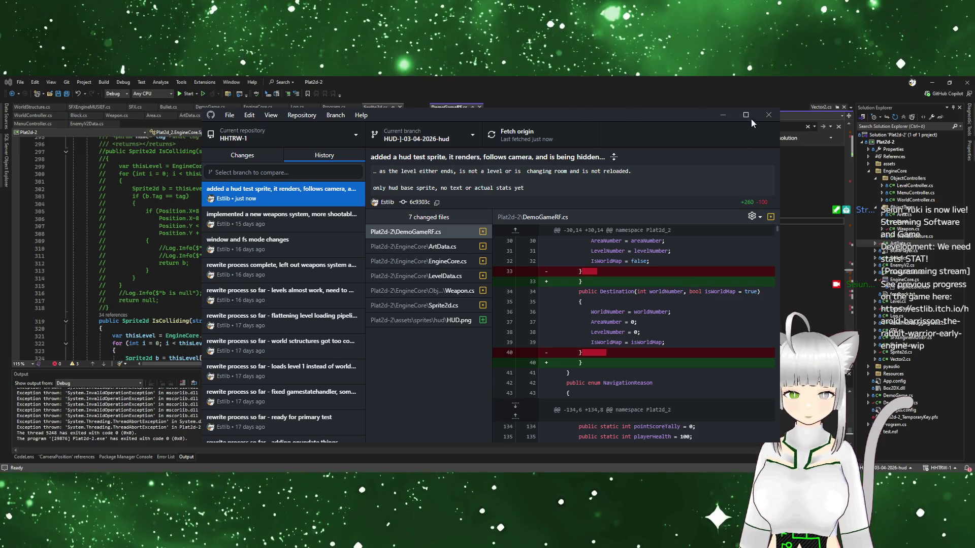
click(723, 116)
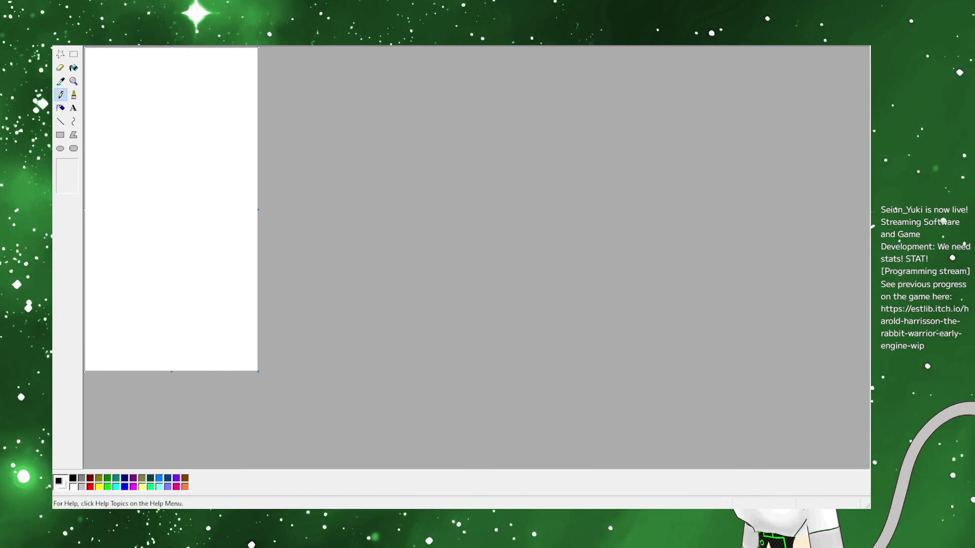
Narrow the Paint window, zoom the blank canvas to about 4x, then back to 1x
drag(871, 249, 676, 249)
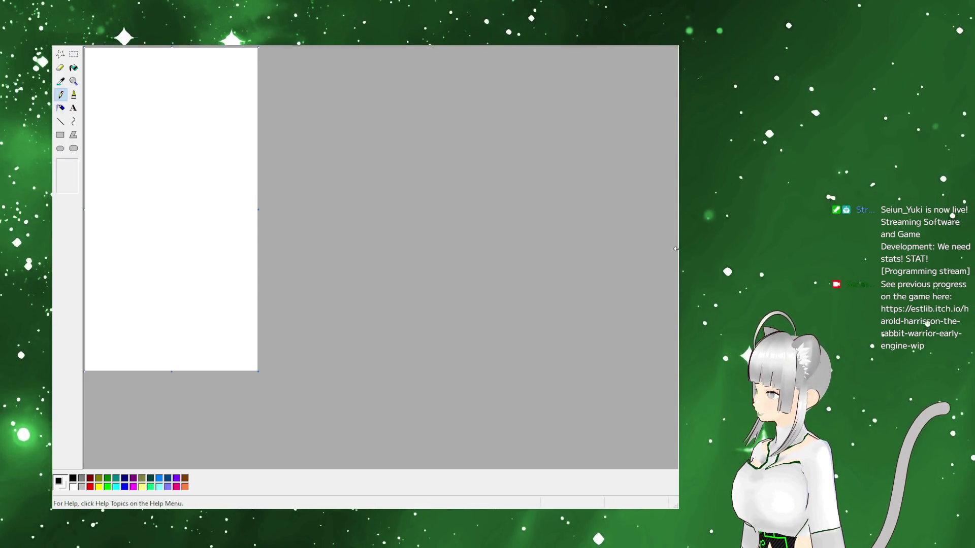
click(74, 82)
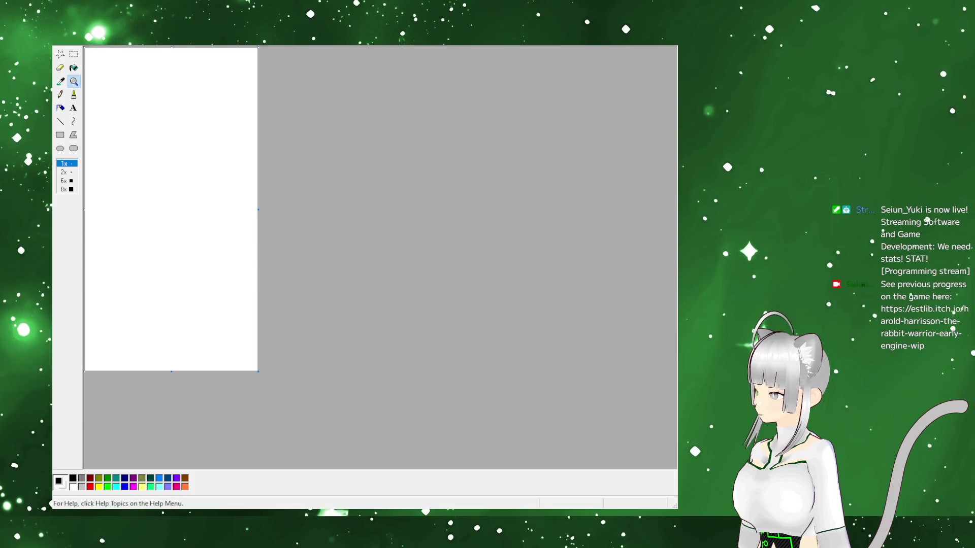
click(91, 53)
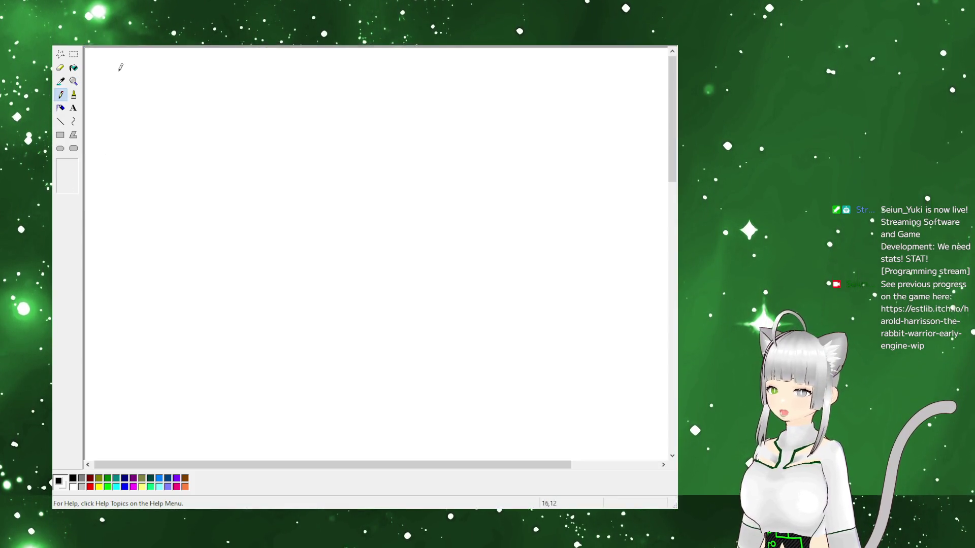
click(74, 81)
click(106, 63)
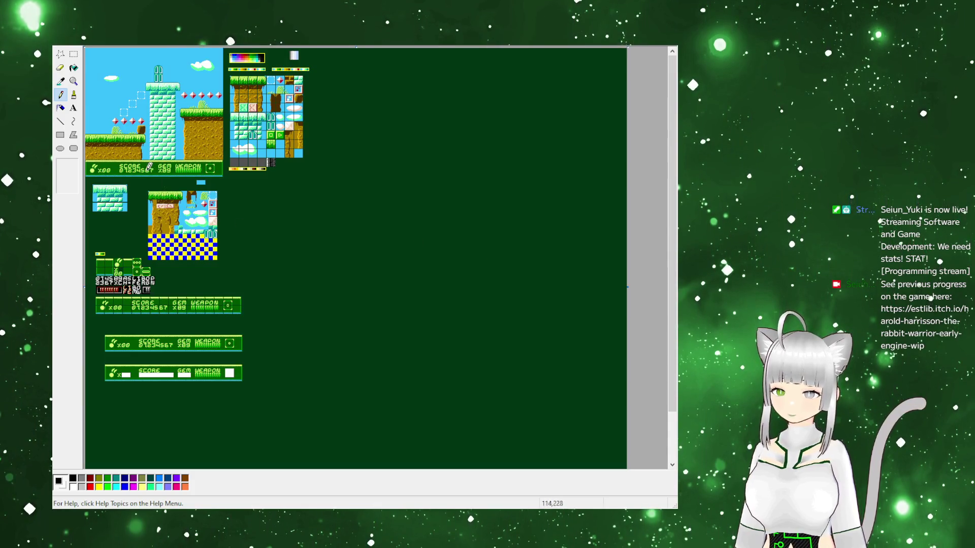
click(74, 84)
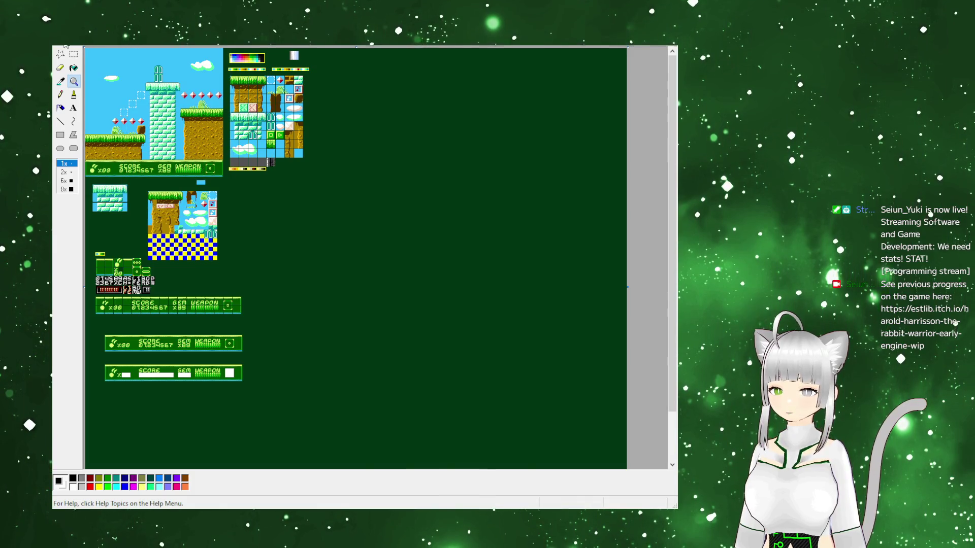
click(61, 95)
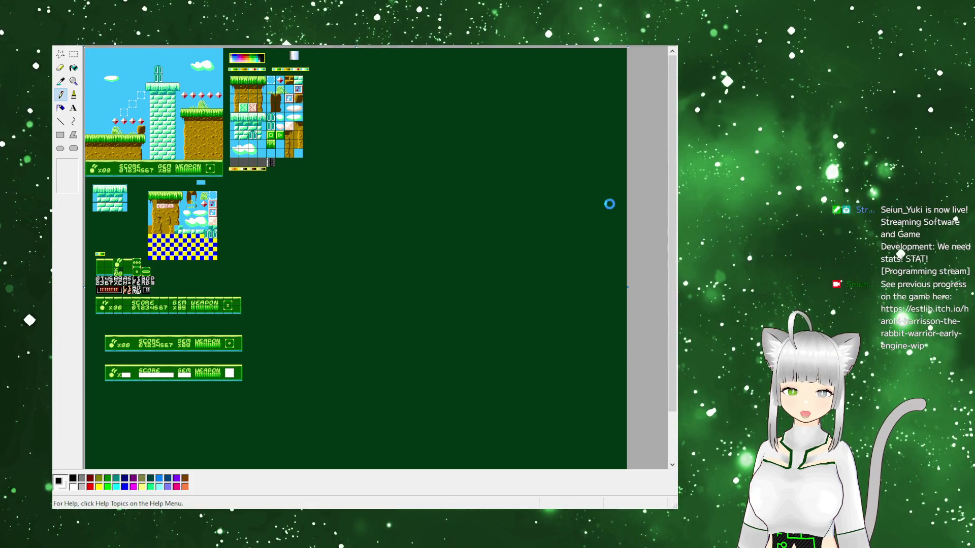
key(ctrl+z)
click(74, 82)
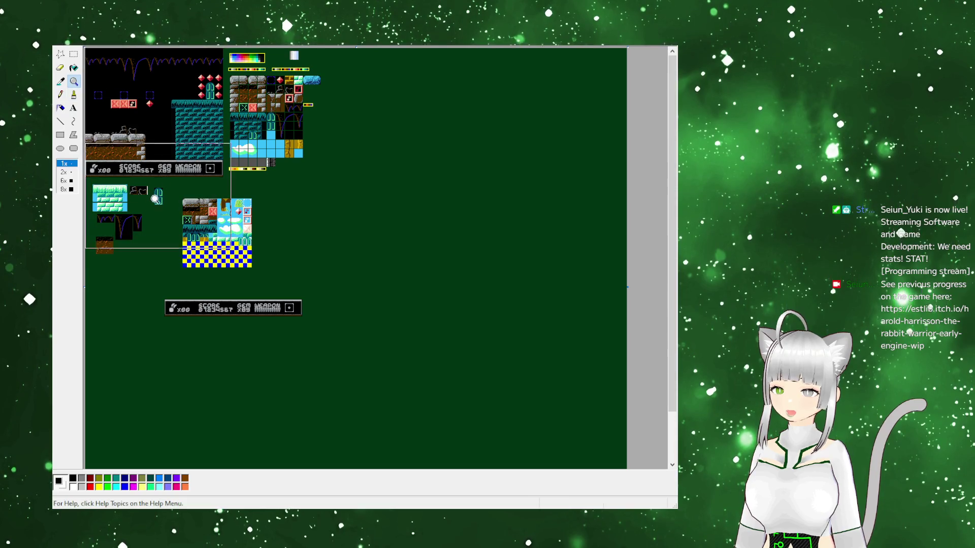
click(149, 196)
scroll(426, 174, up, 3)
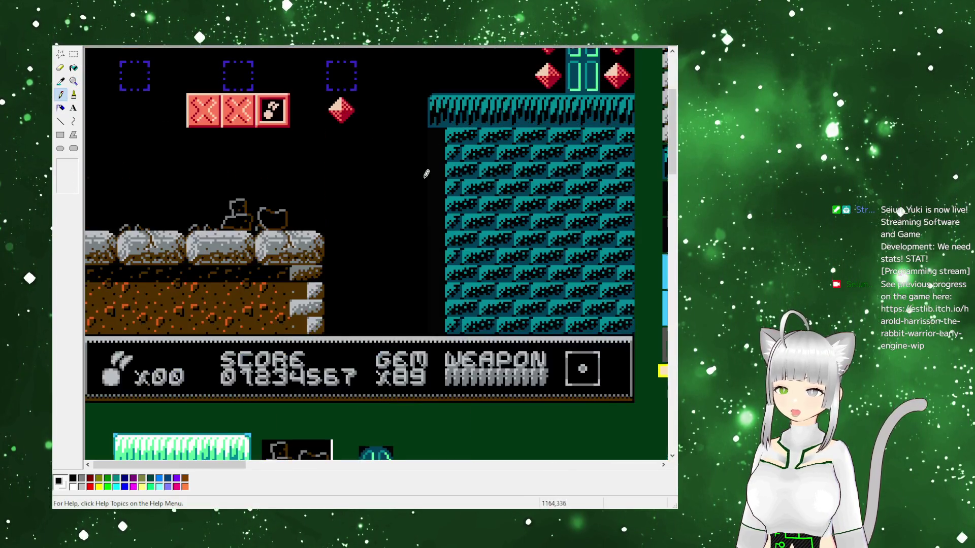
scroll(426, 174, up, 3)
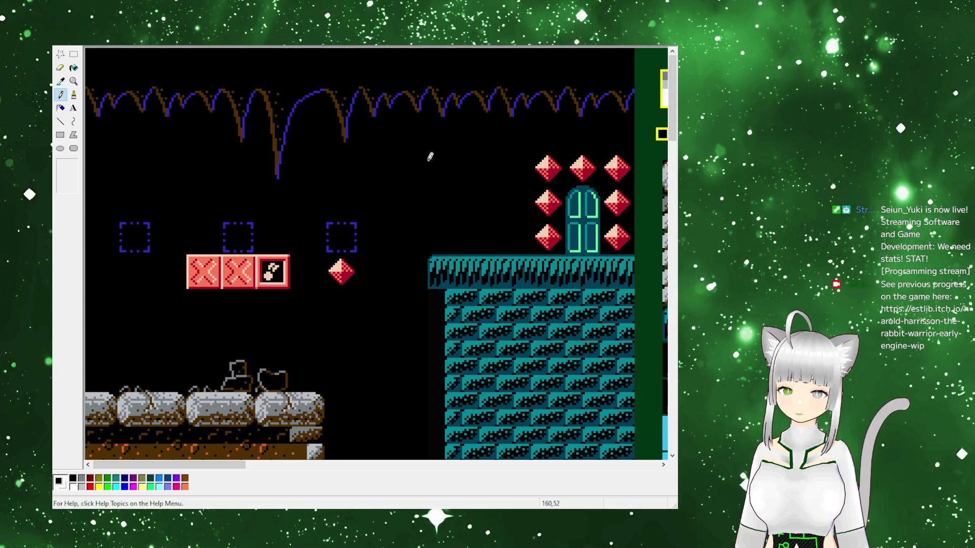
scroll(429, 157, down, 5)
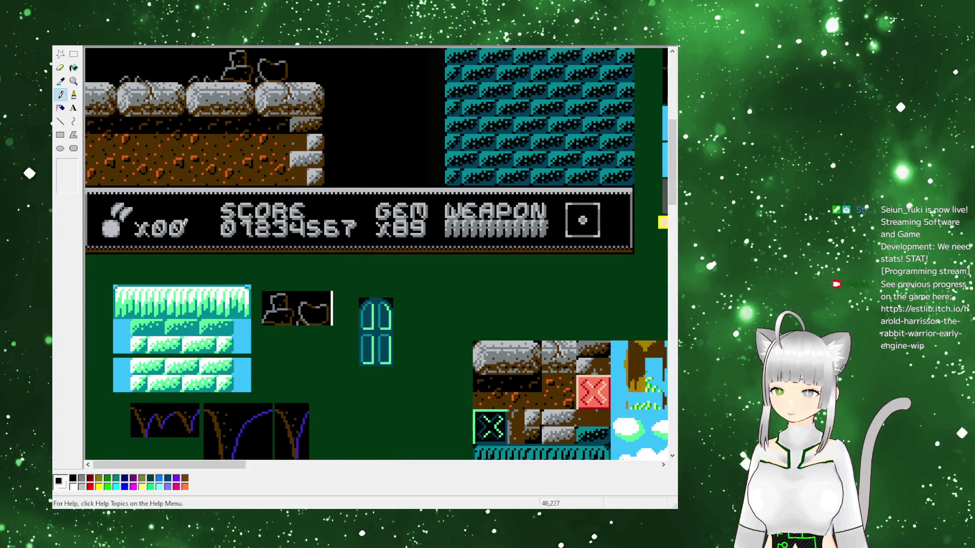
scroll(381, 221, up, 5)
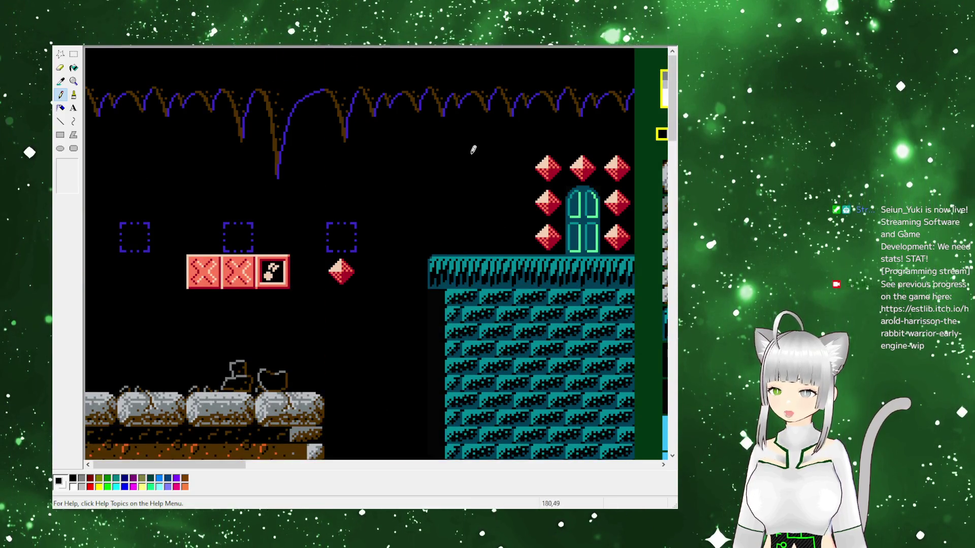
scroll(441, 232, down, 6)
scroll(414, 218, up, 3)
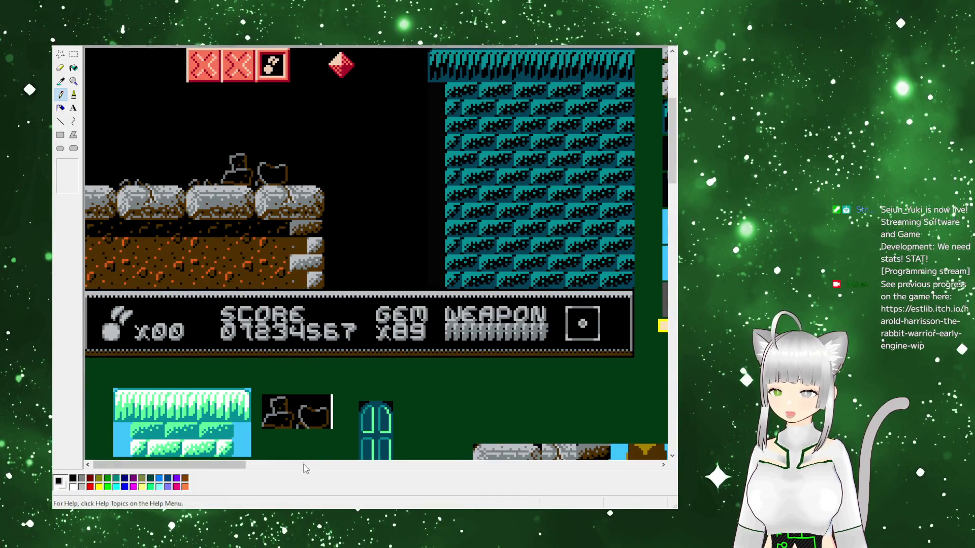
drag(220, 467, 176, 465)
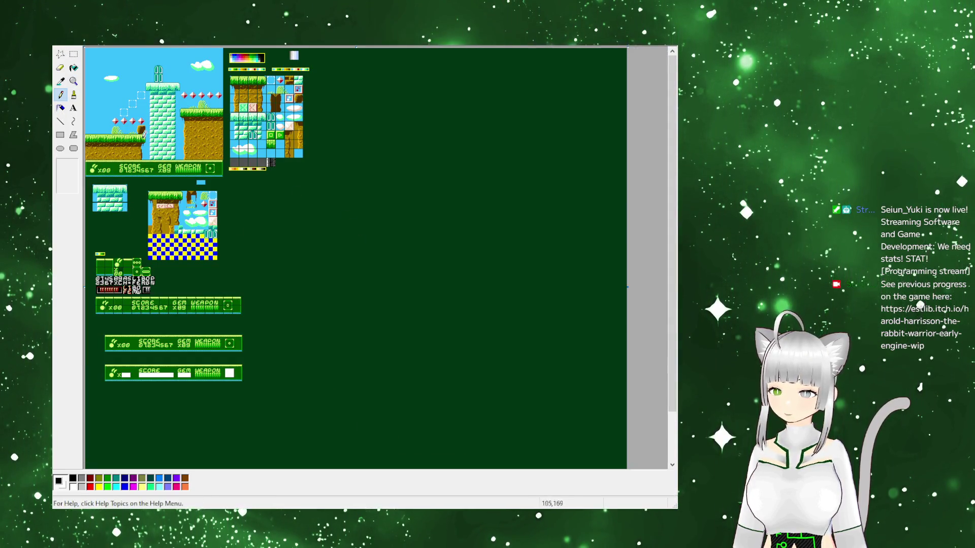
Magnify the white digit font and green HUD bar tiles on the sprite sheet
click(161, 277)
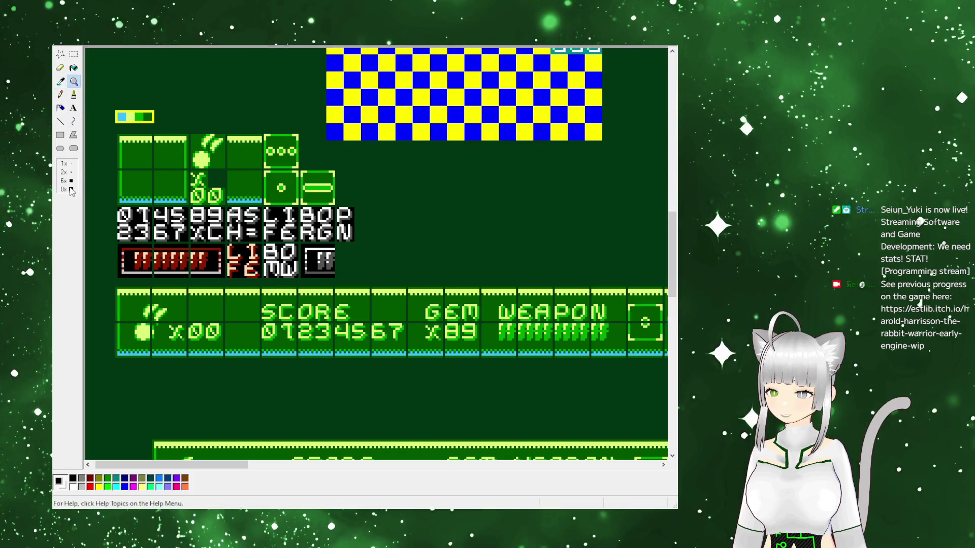
click(71, 190)
click(143, 95)
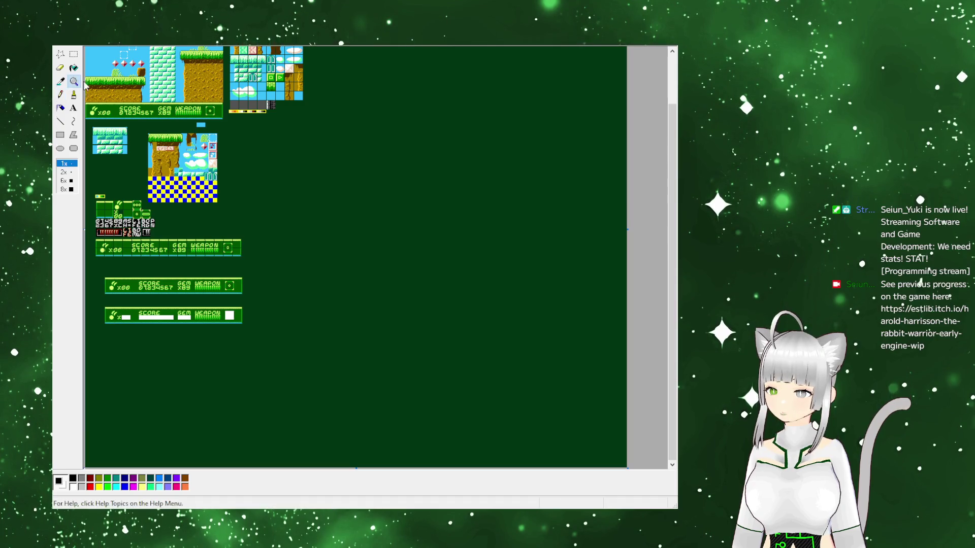
scroll(345, 188, up, 2)
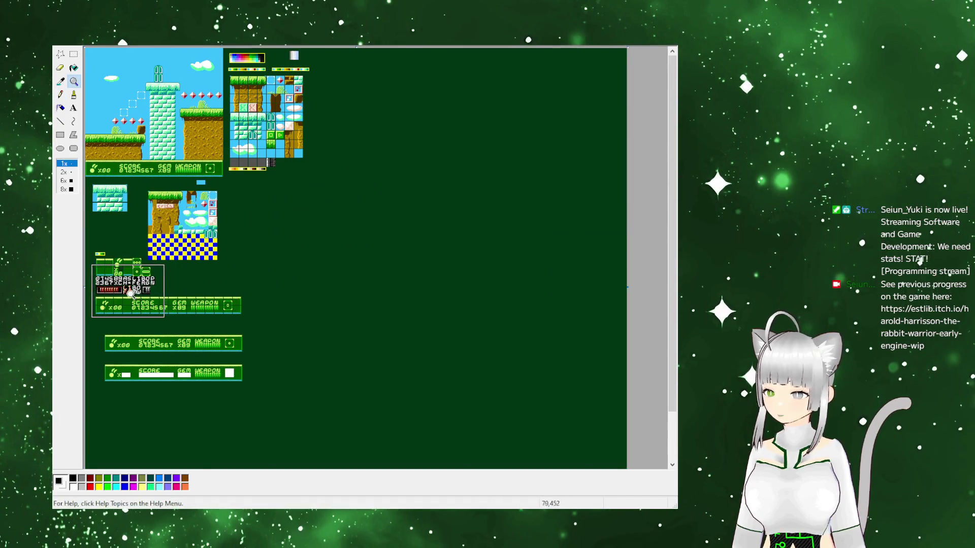
click(130, 293)
scroll(351, 352, down, 4)
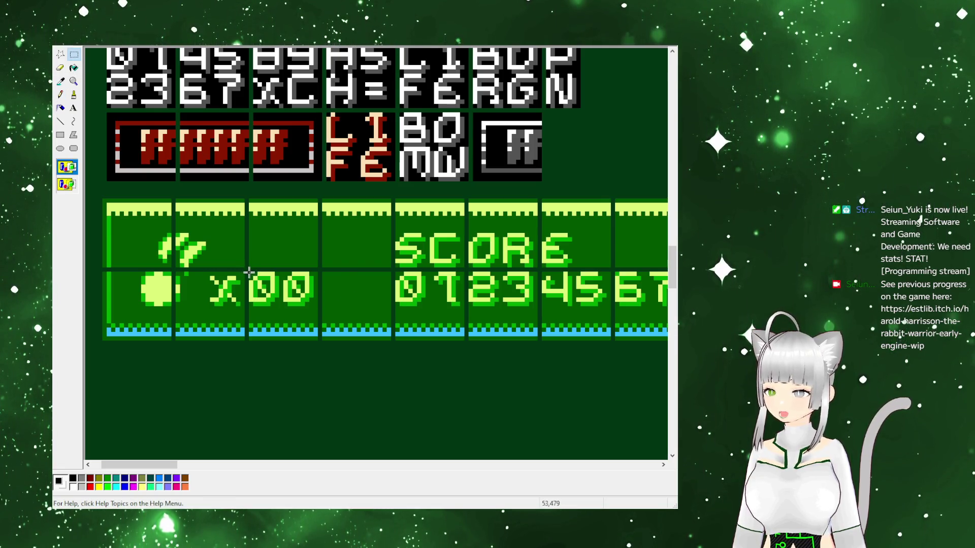
drag(253, 206, 319, 268)
click(289, 289)
drag(258, 285, 283, 308)
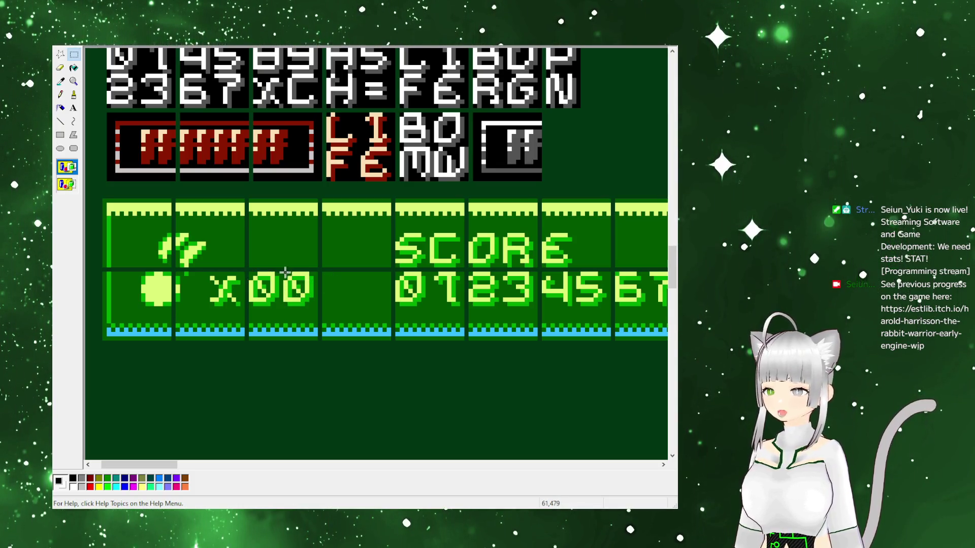
drag(310, 301, 315, 308)
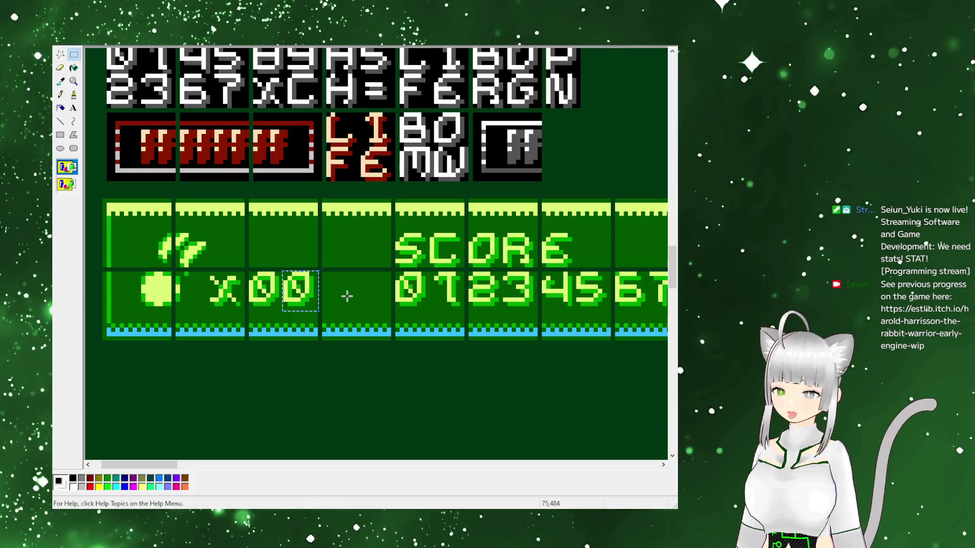
click(340, 313)
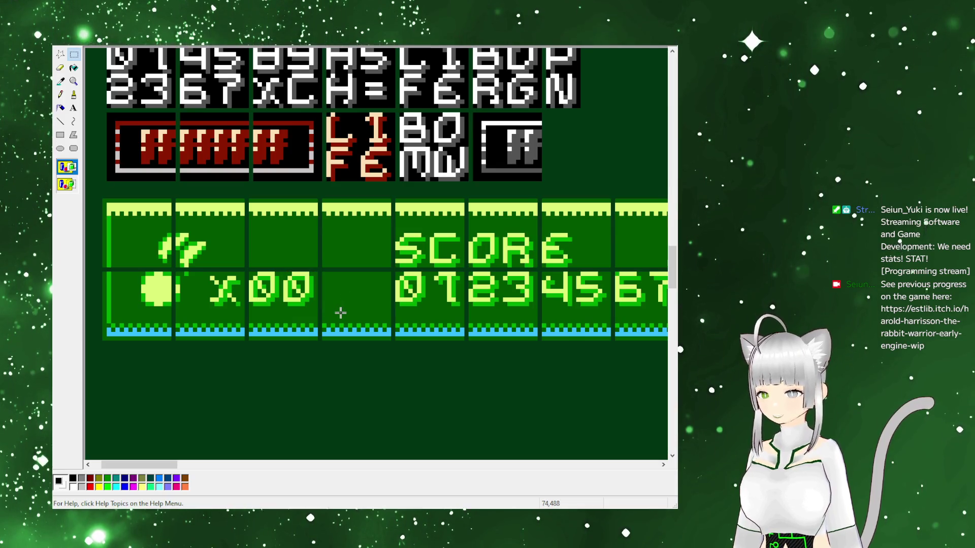
mouse_move(154, 465)
mouse_down()
mouse_move(242, 486)
mouse_move(168, 467)
mouse_move(154, 455)
mouse_move(162, 447)
mouse_up()
scroll(182, 435, up, 5)
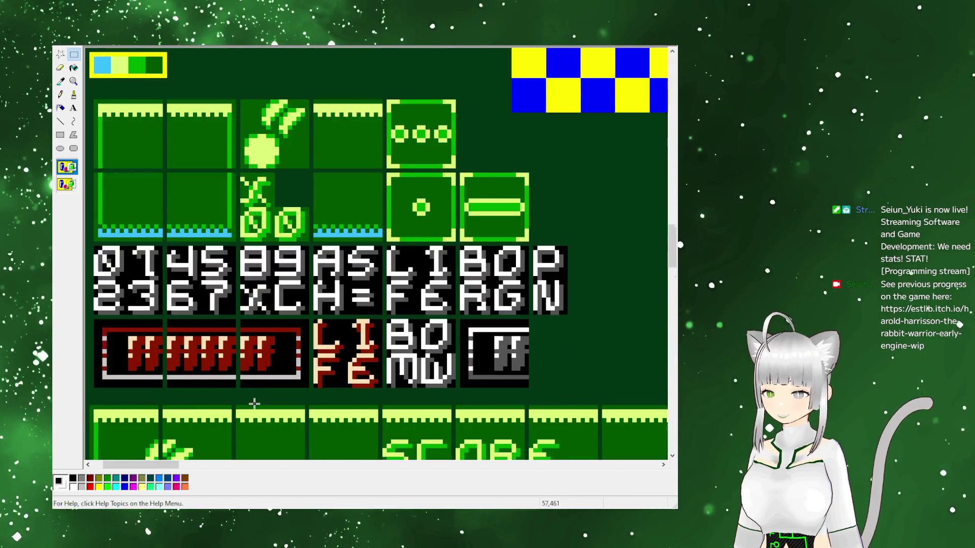
scroll(254, 403, down, 3)
mouse_move(166, 463)
mouse_down()
mouse_move(211, 463)
mouse_move(163, 462)
mouse_up()
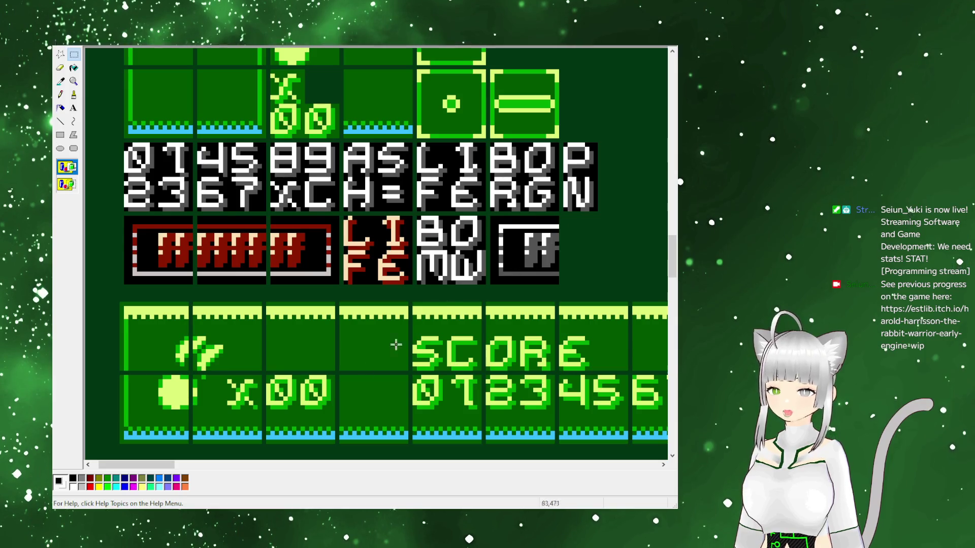
mouse_move(160, 463)
mouse_down()
mouse_move(253, 452)
mouse_move(263, 463)
mouse_move(237, 463)
mouse_up()
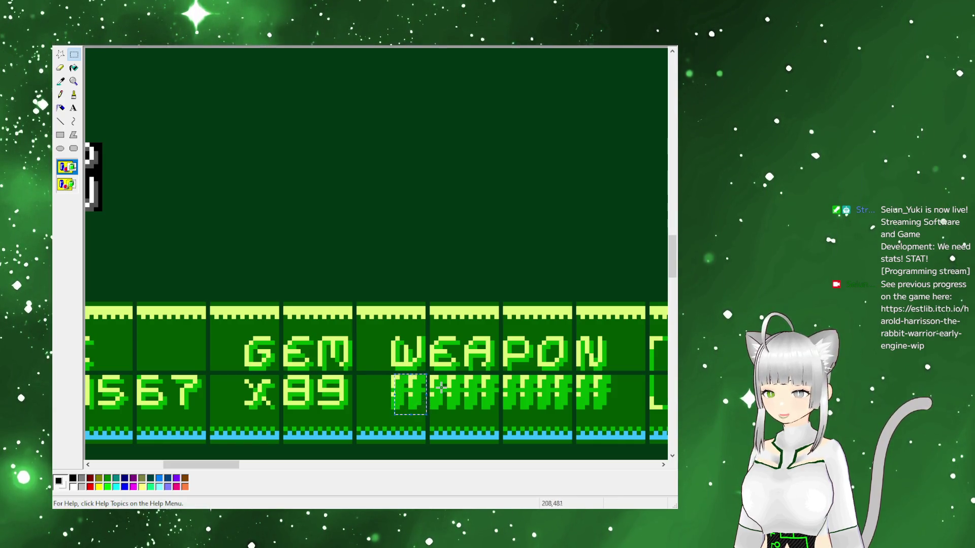
drag(390, 374, 401, 410)
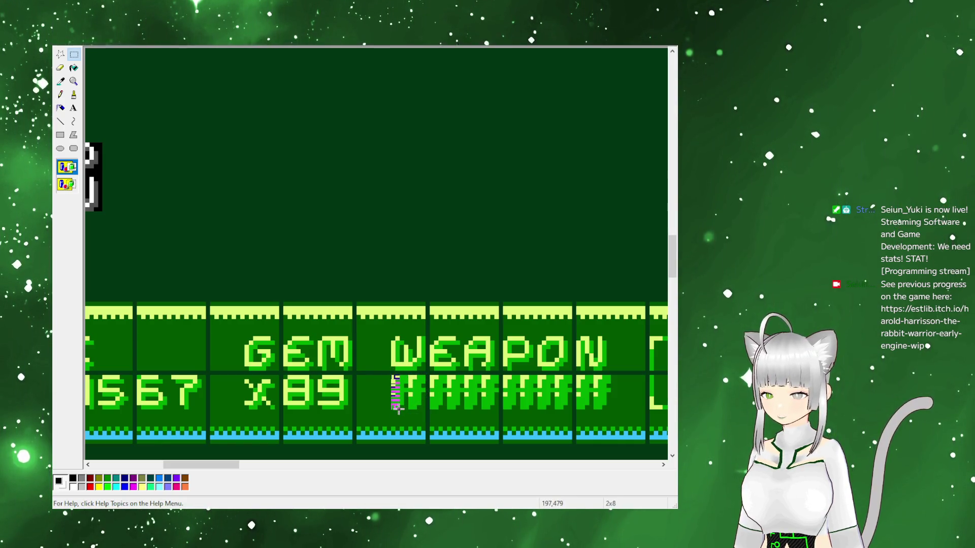
click(512, 403)
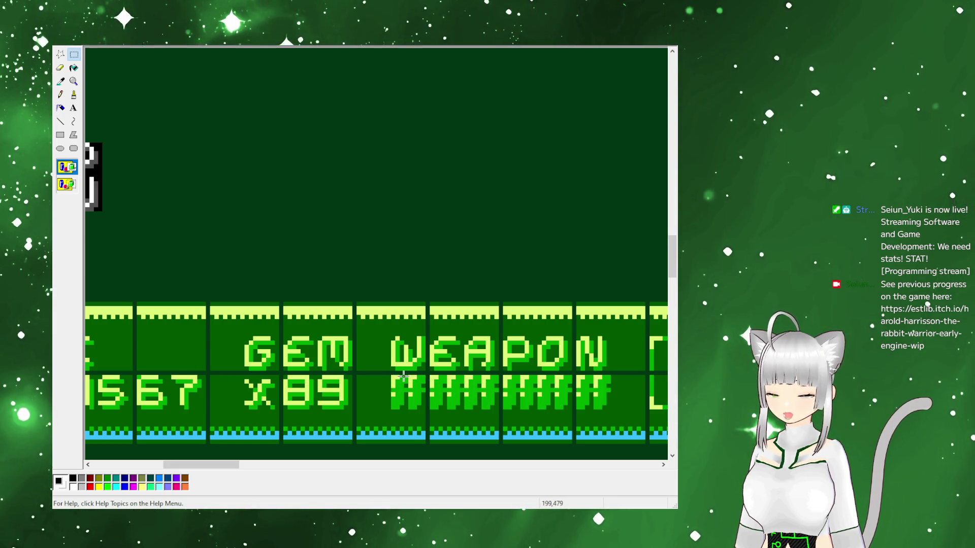
mouse_move(390, 375)
mouse_down()
mouse_move(432, 406)
mouse_move(608, 413)
mouse_up()
click(627, 395)
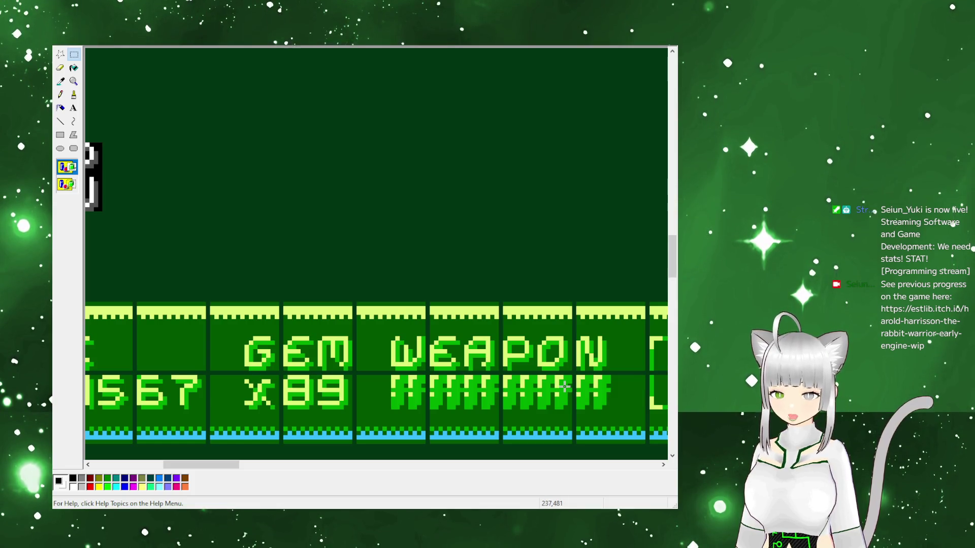
mouse_move(397, 376)
mouse_down()
mouse_move(508, 401)
mouse_move(617, 406)
mouse_up()
click(622, 403)
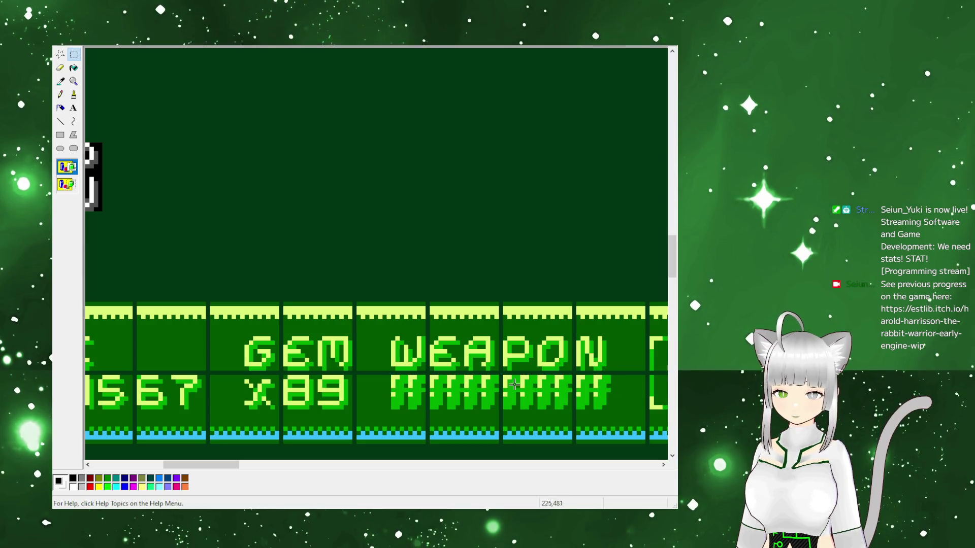
drag(390, 375, 612, 411)
click(482, 287)
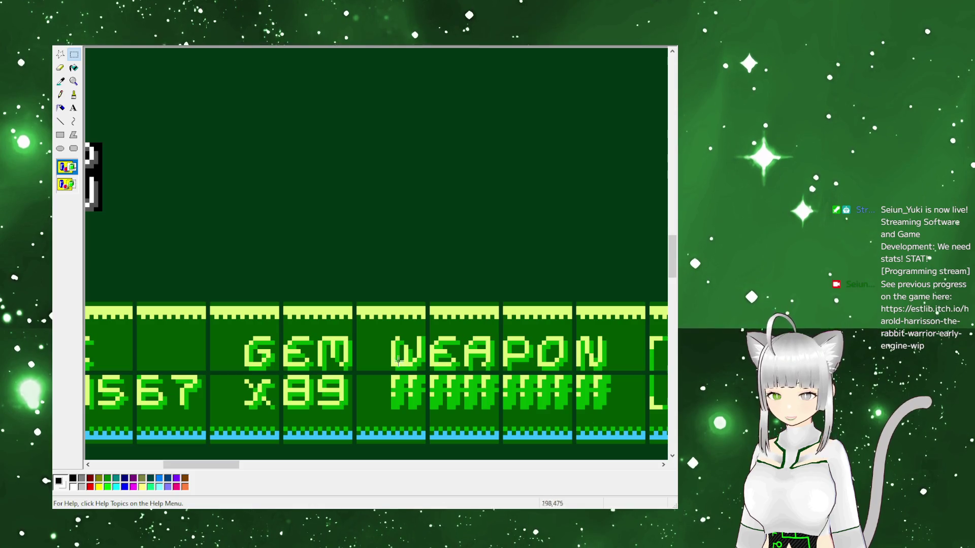
drag(394, 376, 500, 394)
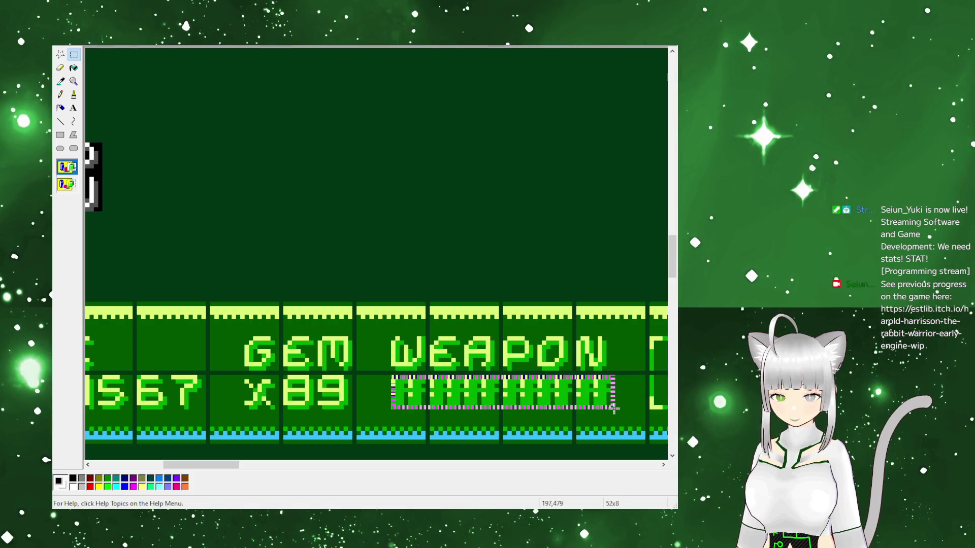
click(611, 406)
click(273, 466)
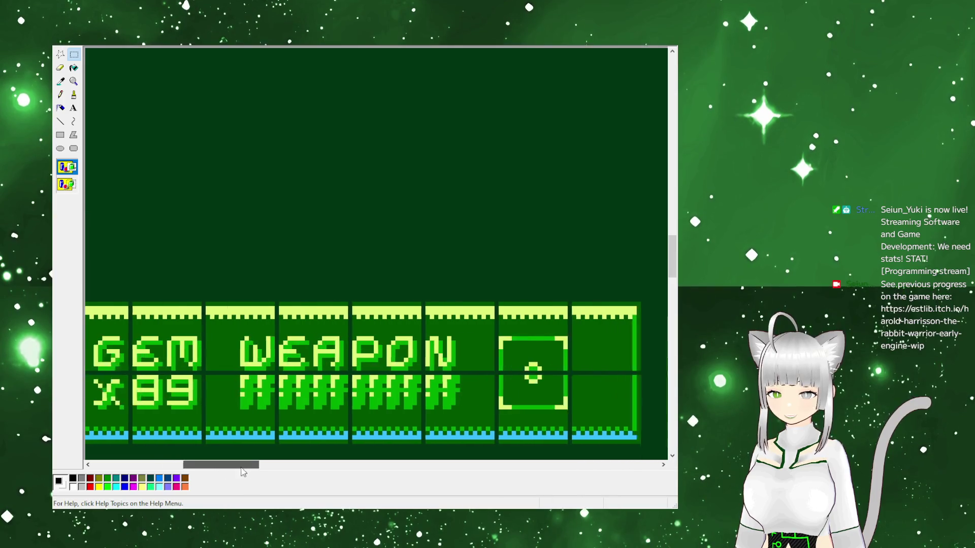
drag(238, 465, 147, 464)
mouse_move(145, 408)
mouse_down()
mouse_move(190, 345)
mouse_move(215, 335)
mouse_up()
mouse_move(208, 373)
mouse_down()
mouse_move(219, 390)
mouse_move(314, 410)
mouse_up()
click(352, 443)
drag(173, 473, 191, 471)
drag(123, 334, 339, 383)
click(196, 402)
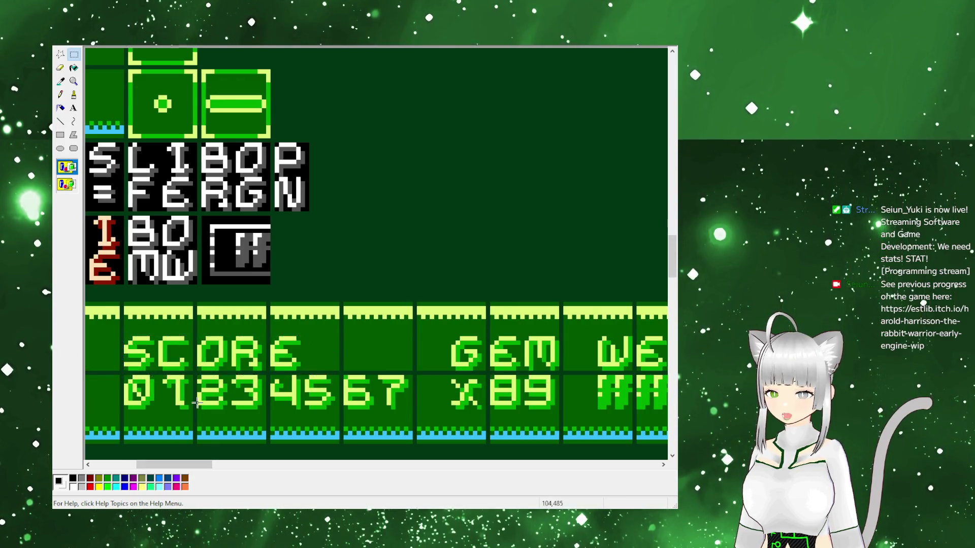
drag(124, 376, 407, 410)
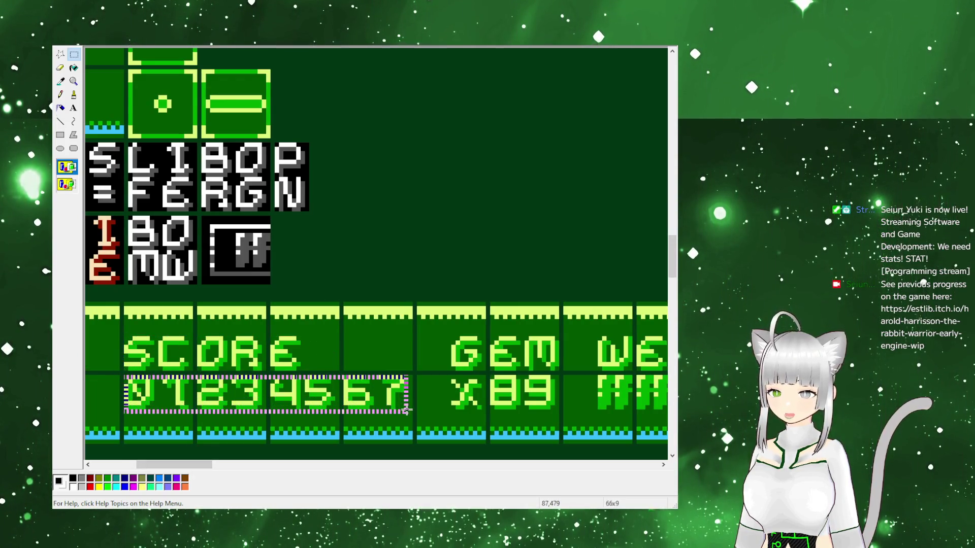
drag(203, 465, 245, 465)
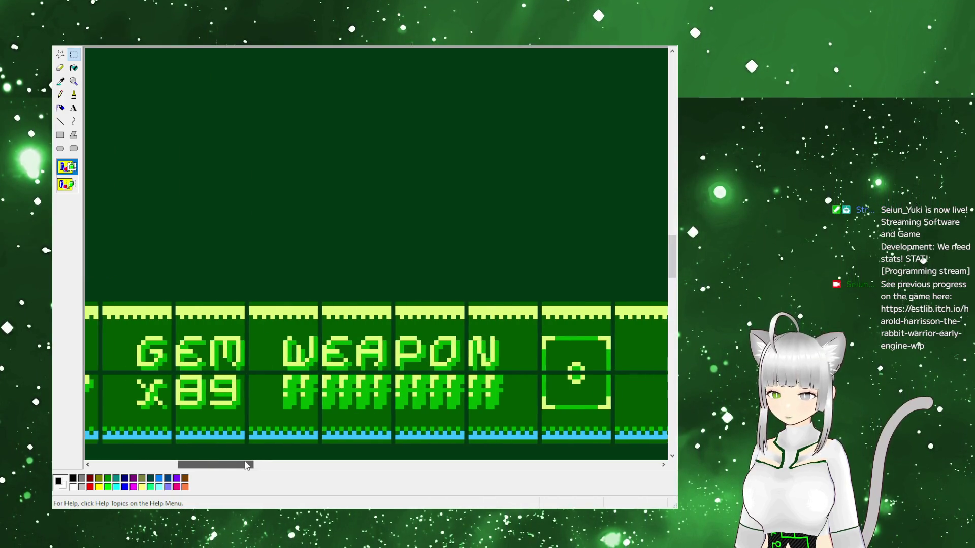
mouse_move(137, 337)
mouse_down()
mouse_move(217, 348)
mouse_move(246, 374)
mouse_up()
click(216, 386)
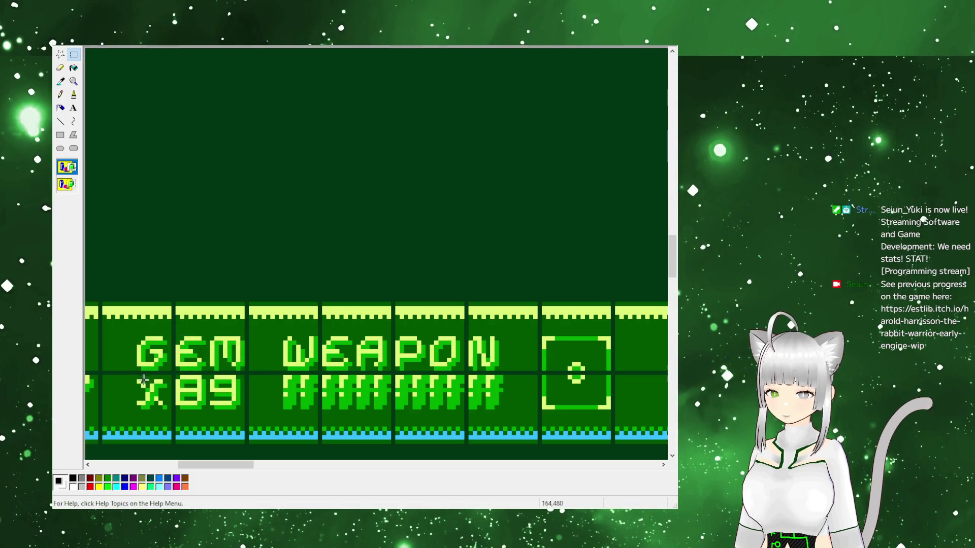
drag(137, 376, 245, 409)
drag(245, 464, 260, 465)
click(222, 345)
mouse_move(172, 338)
mouse_down()
mouse_move(229, 358)
mouse_move(387, 372)
mouse_up()
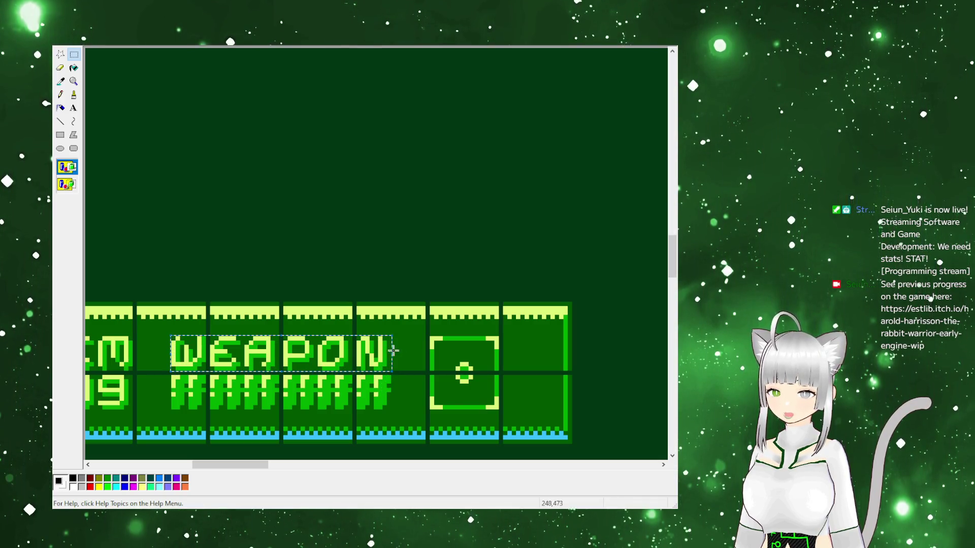
click(255, 408)
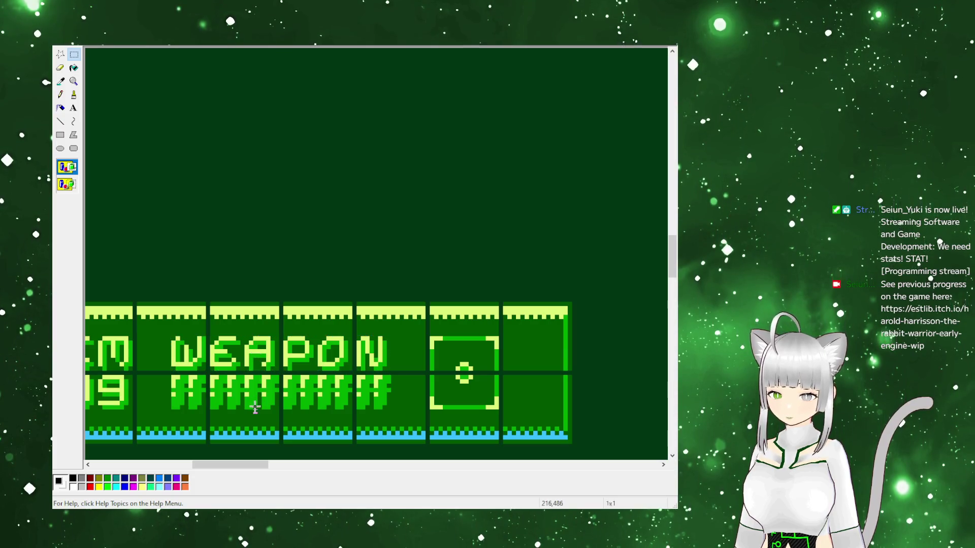
mouse_move(172, 378)
mouse_down()
mouse_move(401, 410)
mouse_move(388, 407)
mouse_up()
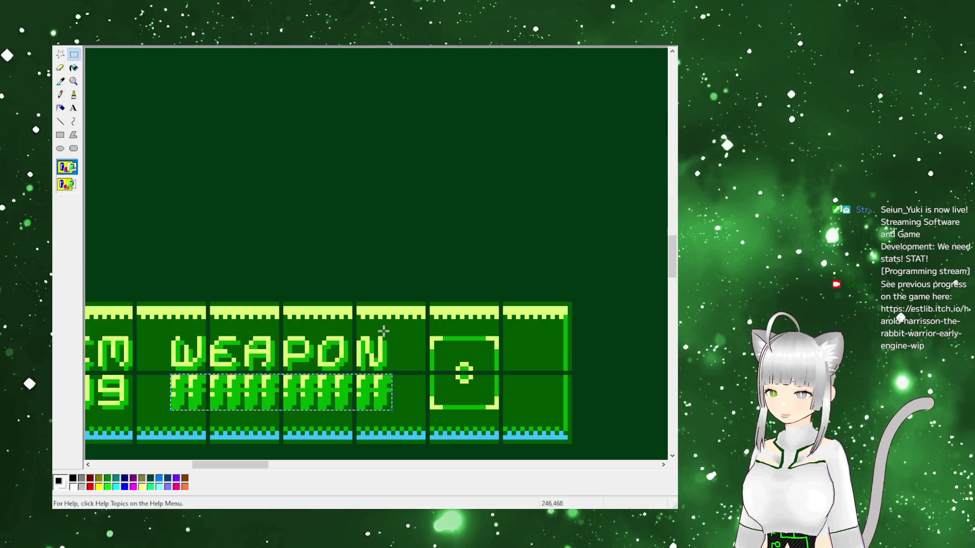
click(384, 331)
drag(432, 339, 498, 407)
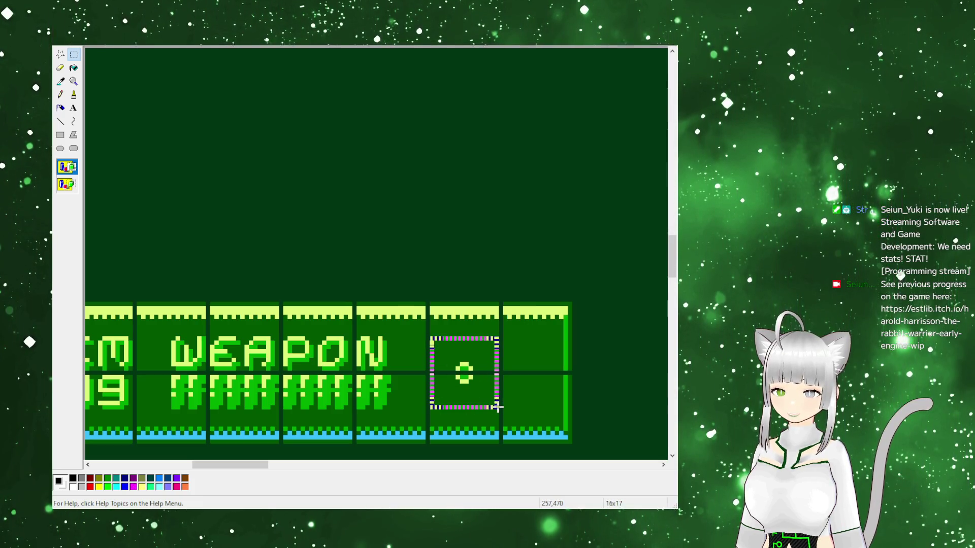
click(514, 343)
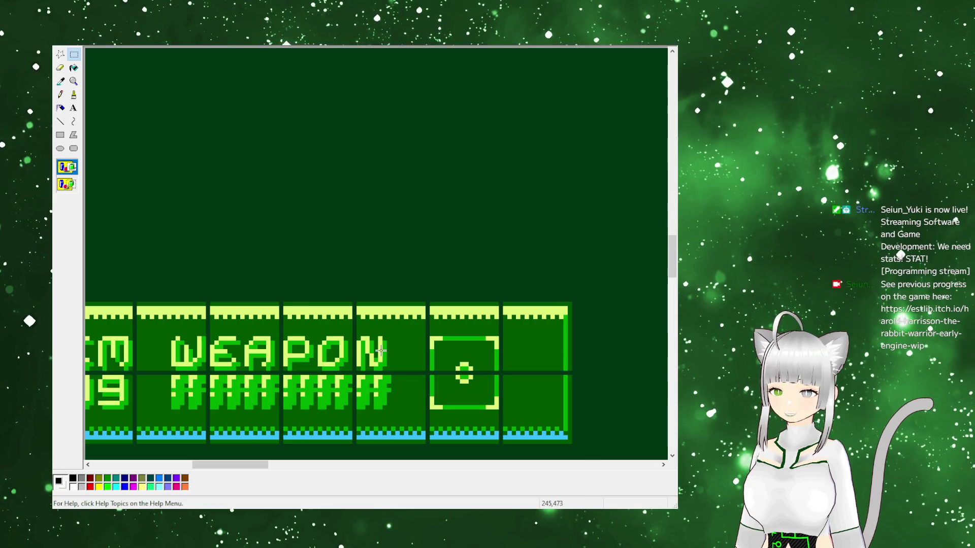
mouse_move(239, 464)
mouse_down()
mouse_move(134, 472)
mouse_move(239, 466)
mouse_up()
drag(180, 376, 398, 409)
click(400, 410)
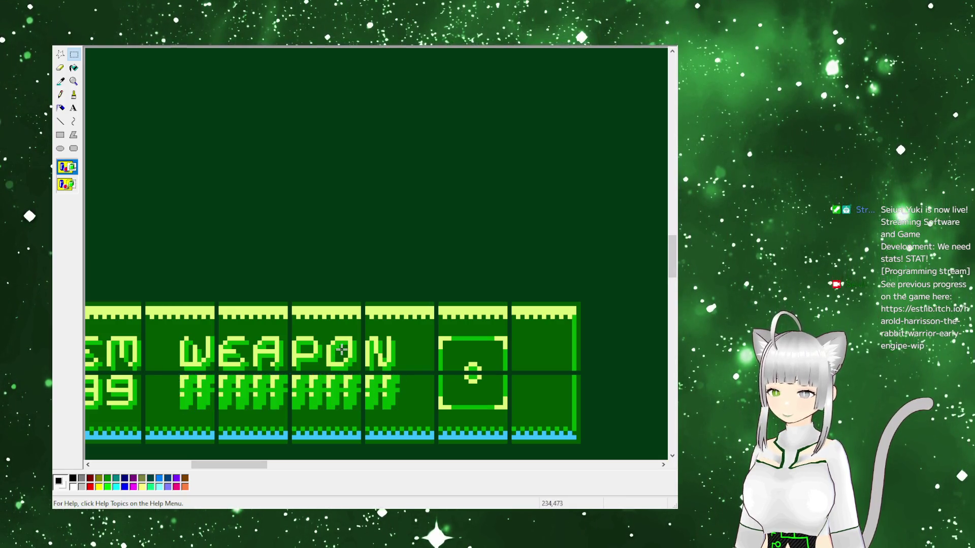
drag(181, 337, 396, 379)
drag(249, 464, 237, 464)
click(253, 335)
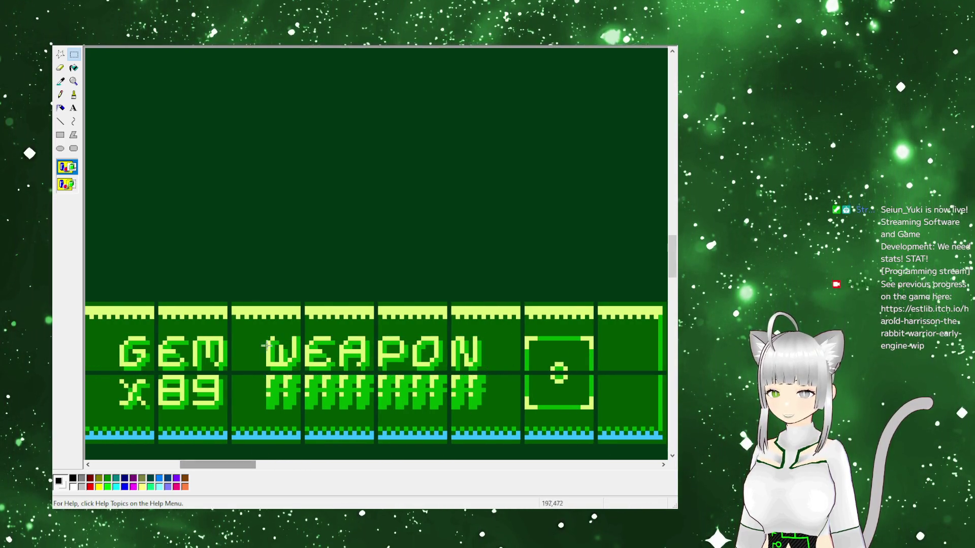
scroll(355, 432, left, 5)
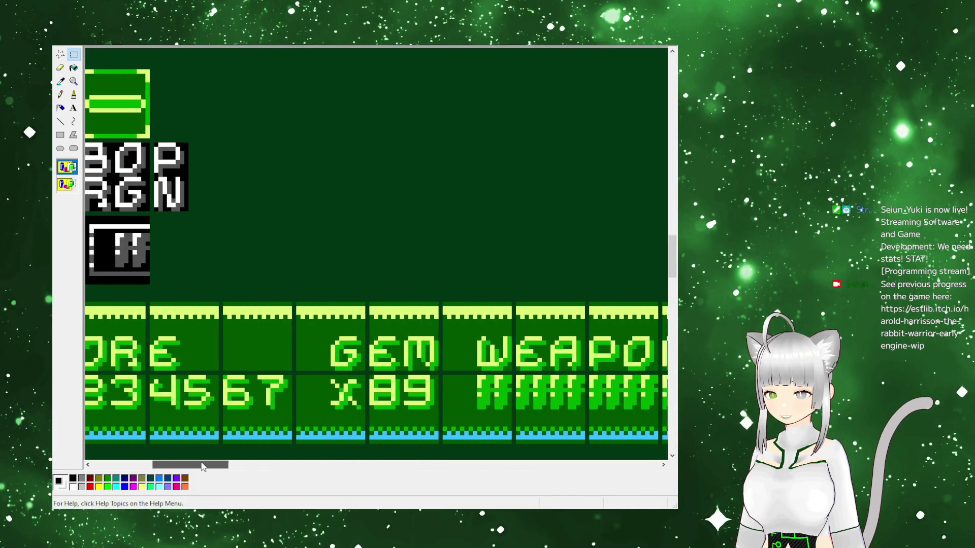
drag(208, 464, 157, 465)
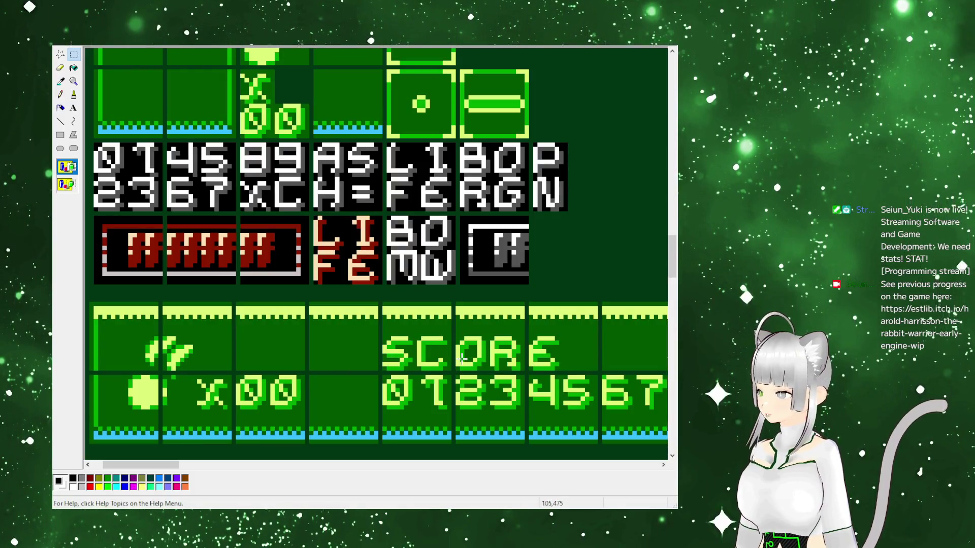
scroll(407, 410, up, 5)
scroll(409, 389, down, 4)
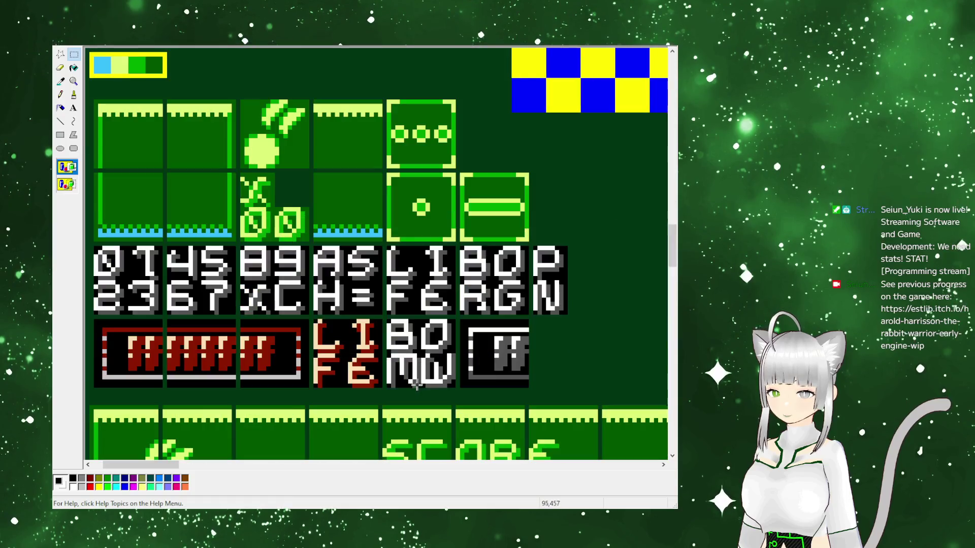
scroll(421, 380, down, 3)
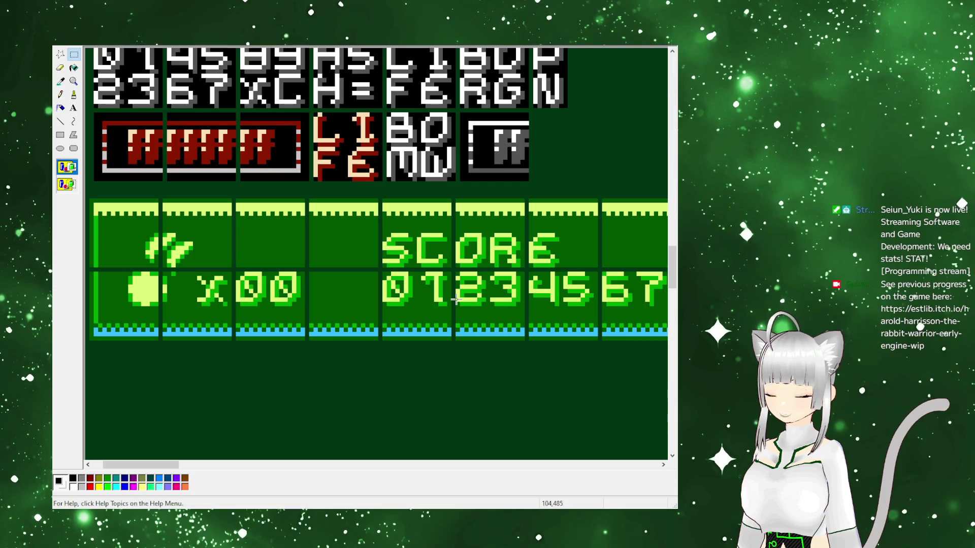
drag(386, 270, 457, 304)
click(533, 320)
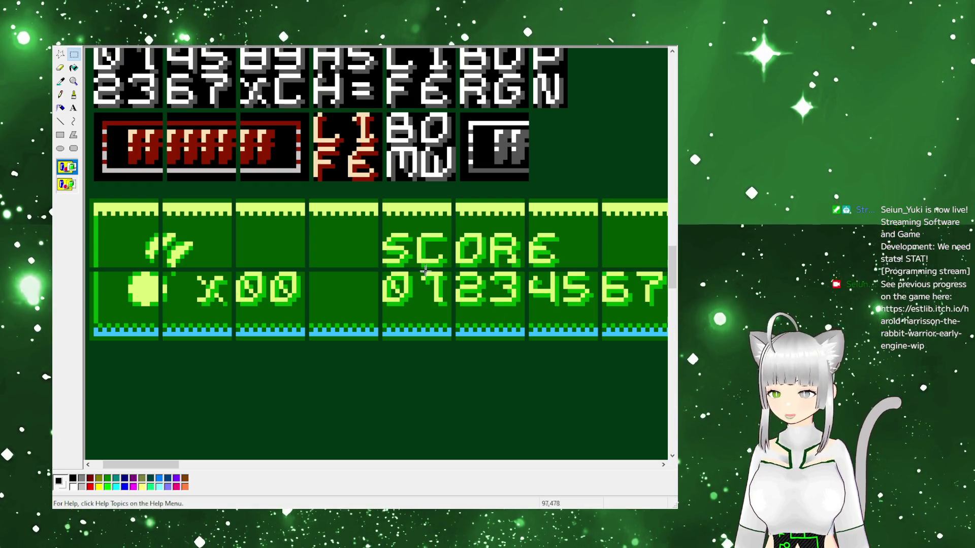
drag(379, 273, 417, 310)
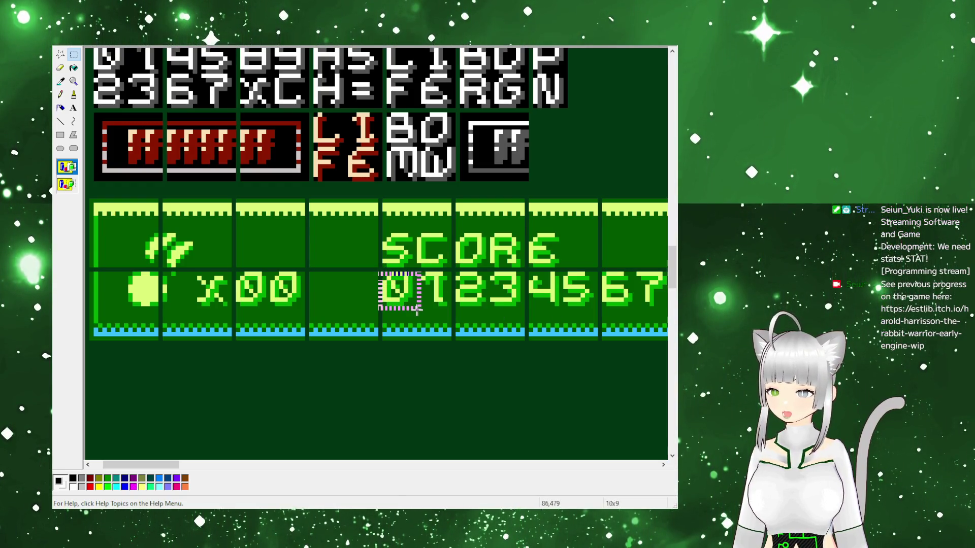
click(455, 315)
drag(382, 273, 417, 314)
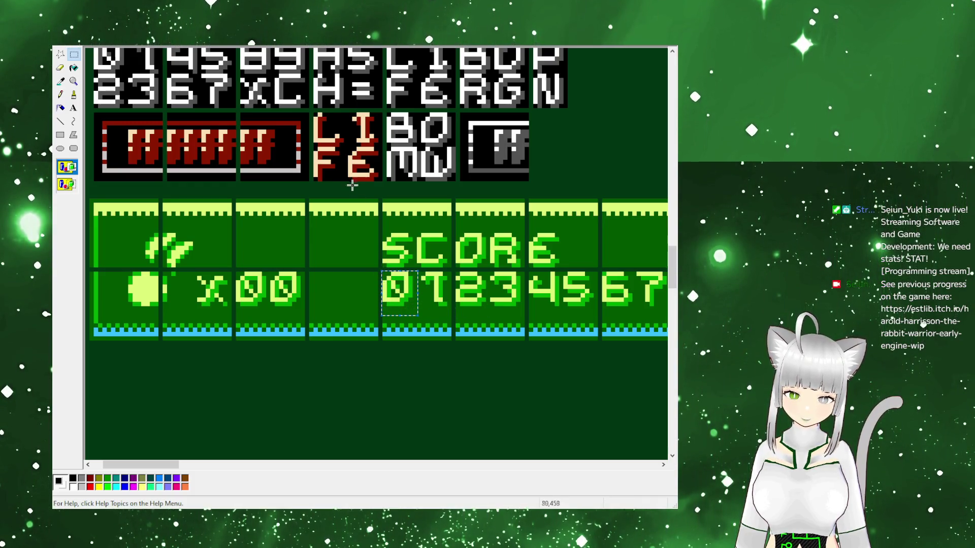
click(432, 284)
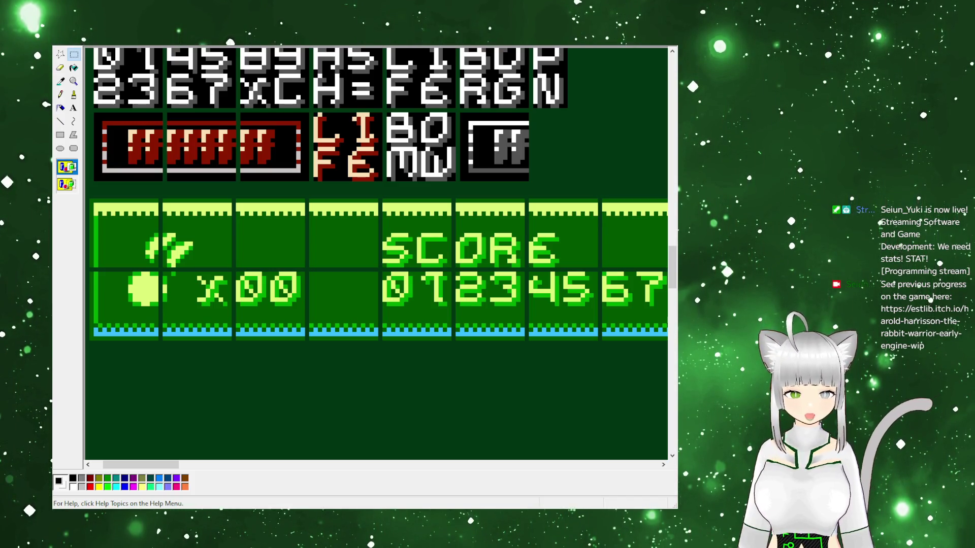
mouse_move(158, 465)
mouse_down()
mouse_move(250, 464)
mouse_move(159, 468)
mouse_up()
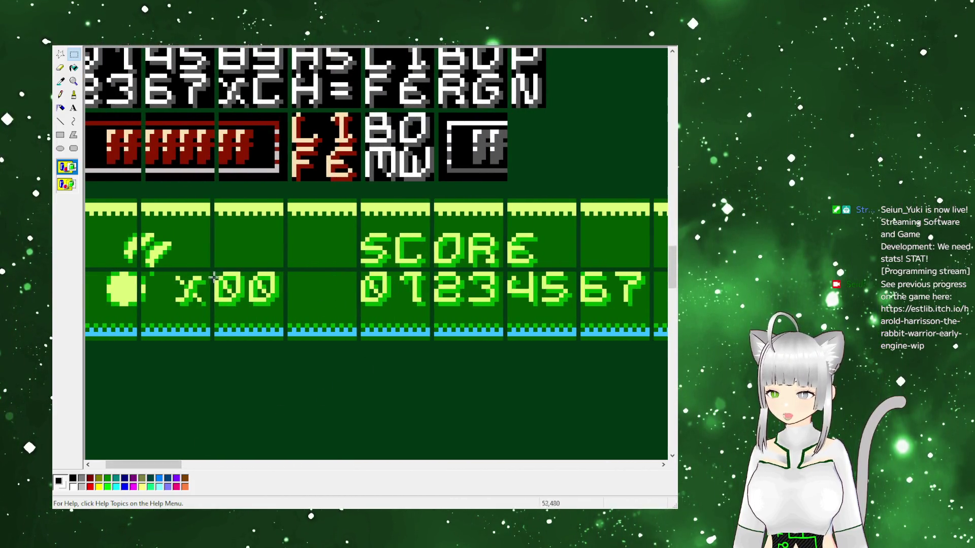
Scroll the sprite sheet right until the GEM x89 and WEAPON HUD tiles are visible
scroll(213, 276, up, 5)
scroll(293, 331, down, 2)
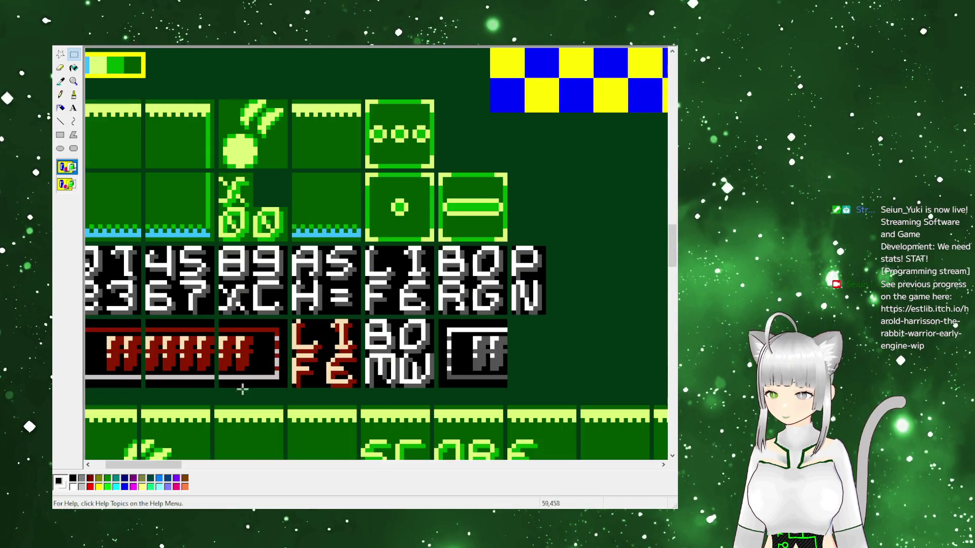
scroll(355, 356, left, 2)
scroll(386, 372, up, 5)
scroll(437, 341, down, 10)
scroll(383, 389, down, 3)
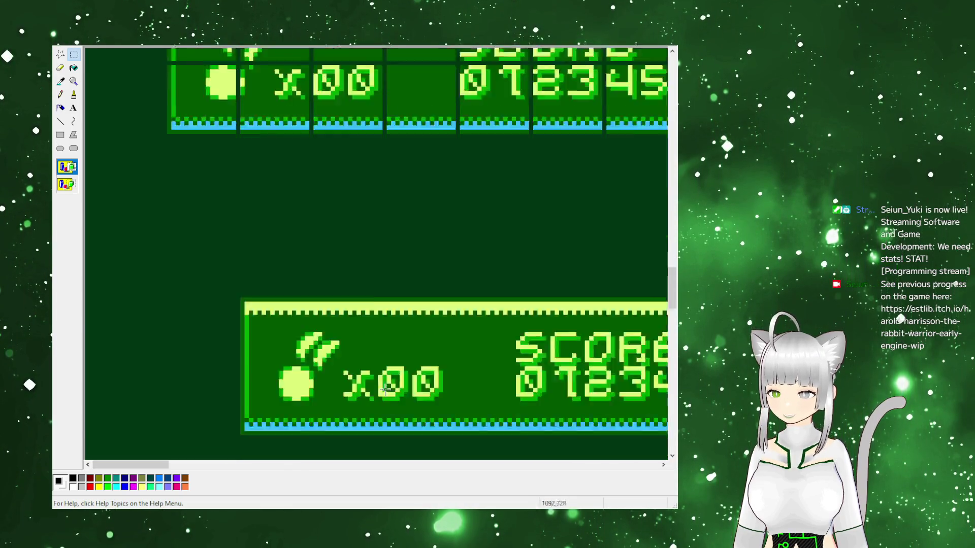
scroll(271, 414, up, 6)
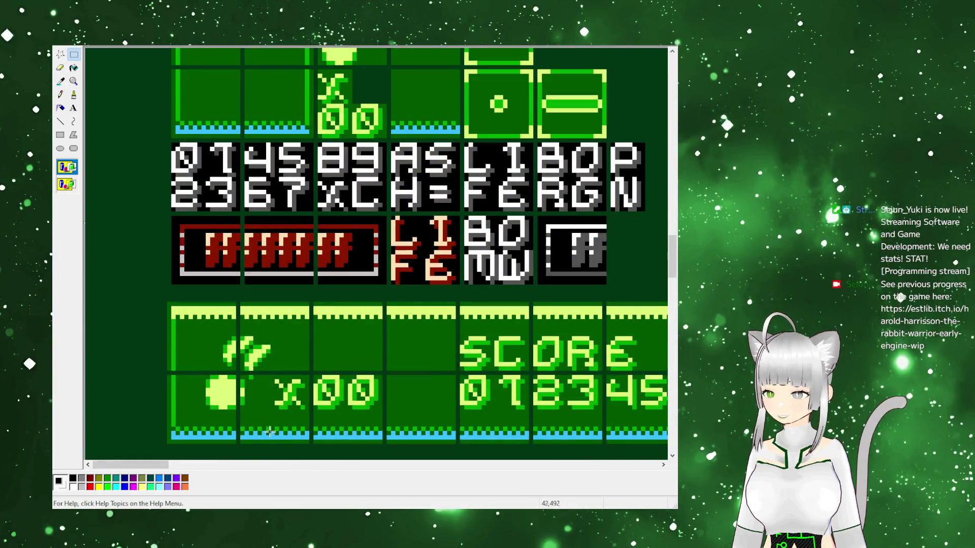
drag(145, 466, 227, 465)
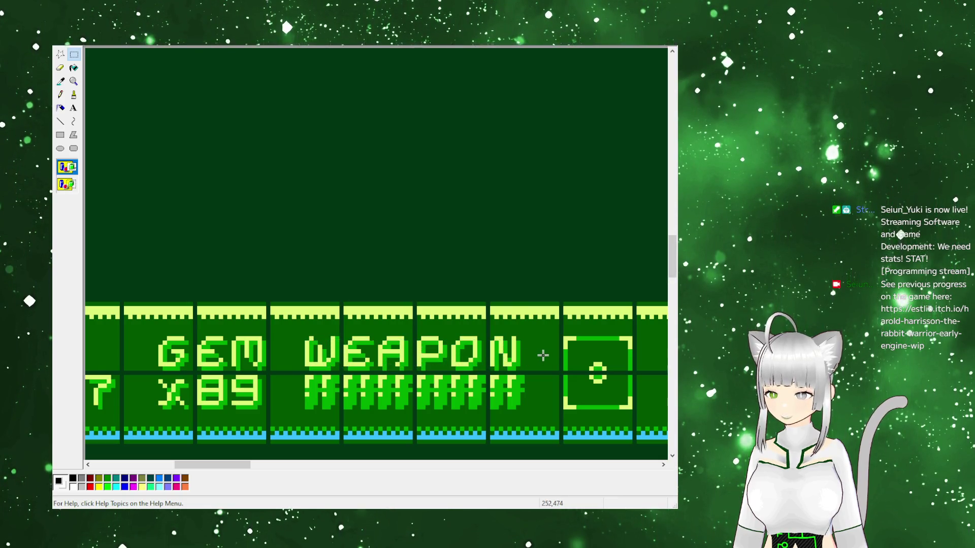
Select the WEAPON lettering tiles, then drop that selection
mouse_move(235, 463)
mouse_down()
mouse_move(196, 460)
mouse_move(212, 460)
mouse_up()
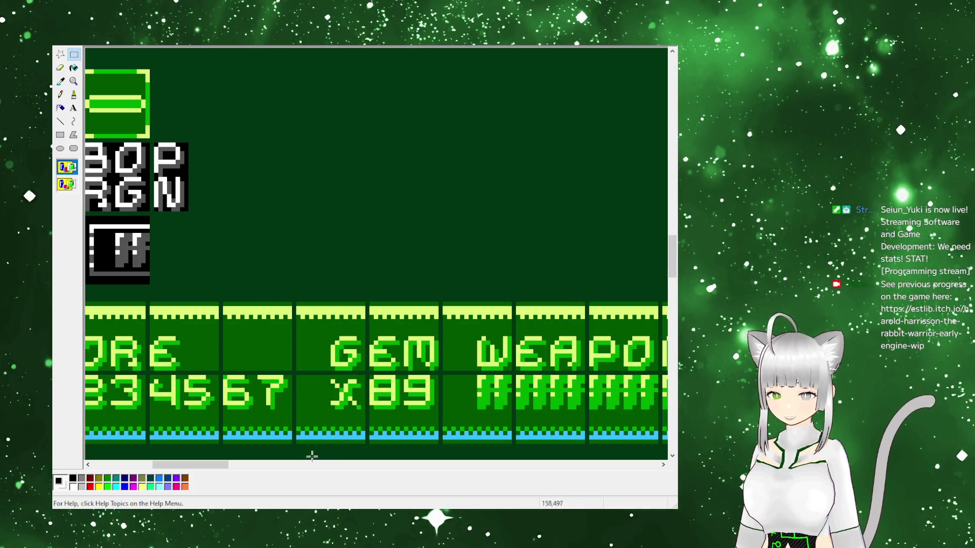
mouse_move(220, 466)
mouse_down()
mouse_move(189, 469)
mouse_move(245, 468)
mouse_up()
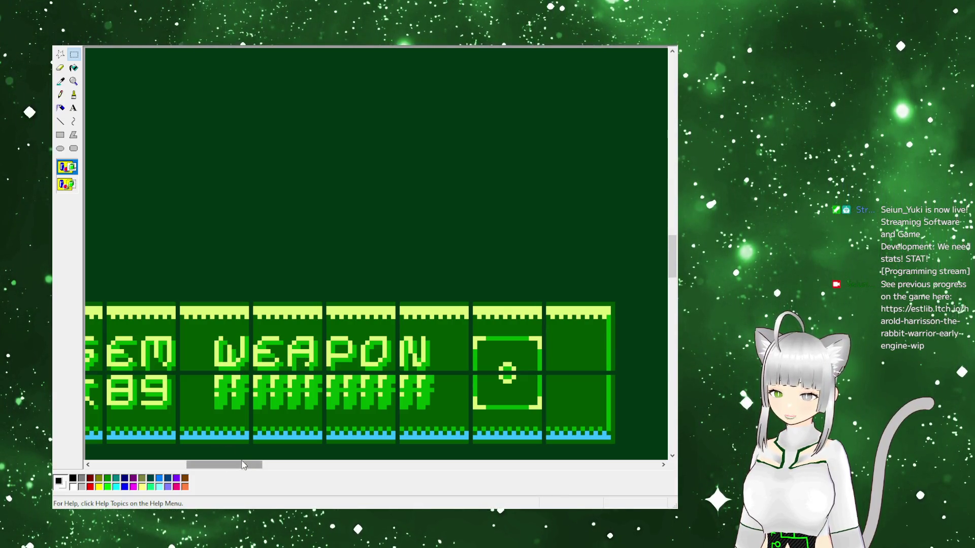
drag(214, 338, 431, 368)
click(431, 368)
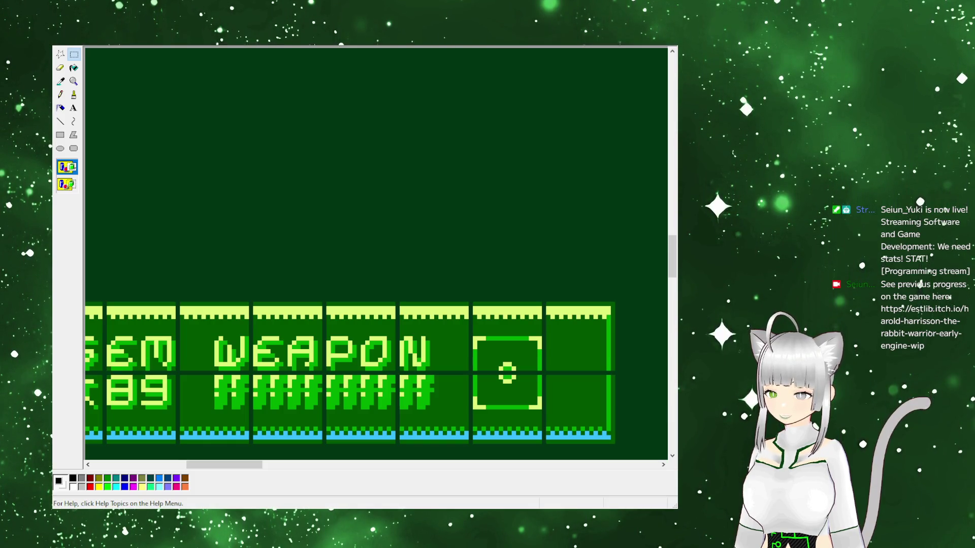
Scroll back left and box the first 0 digit of the x00 counter
scroll(215, 436, left, 10)
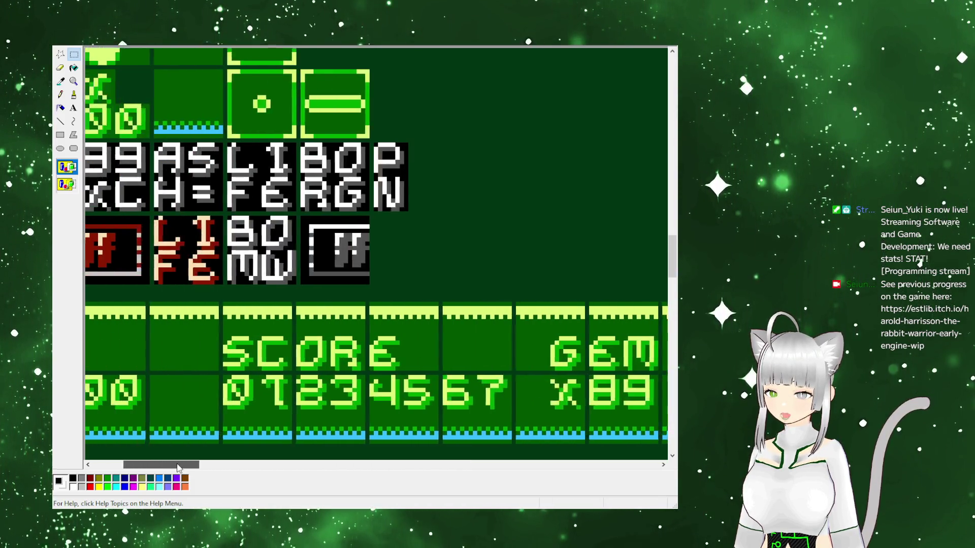
drag(232, 405, 241, 414)
drag(167, 376, 202, 410)
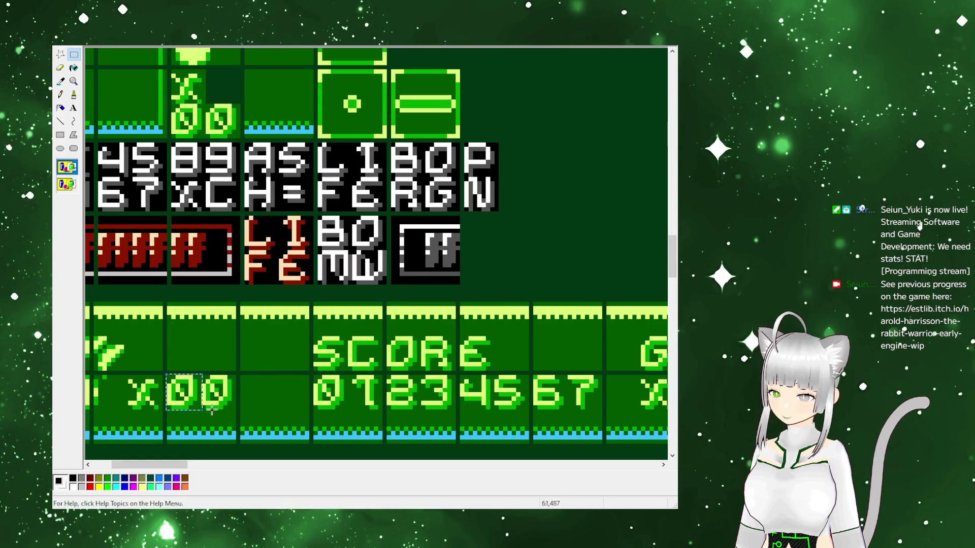
click(278, 403)
scroll(304, 283, down, 5)
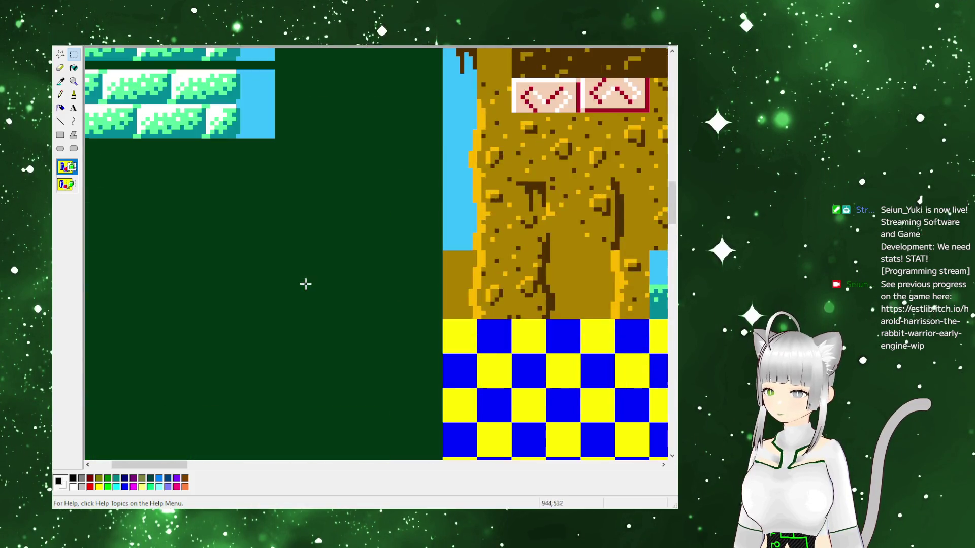
Scroll the canvas up
scroll(252, 213, up, 3)
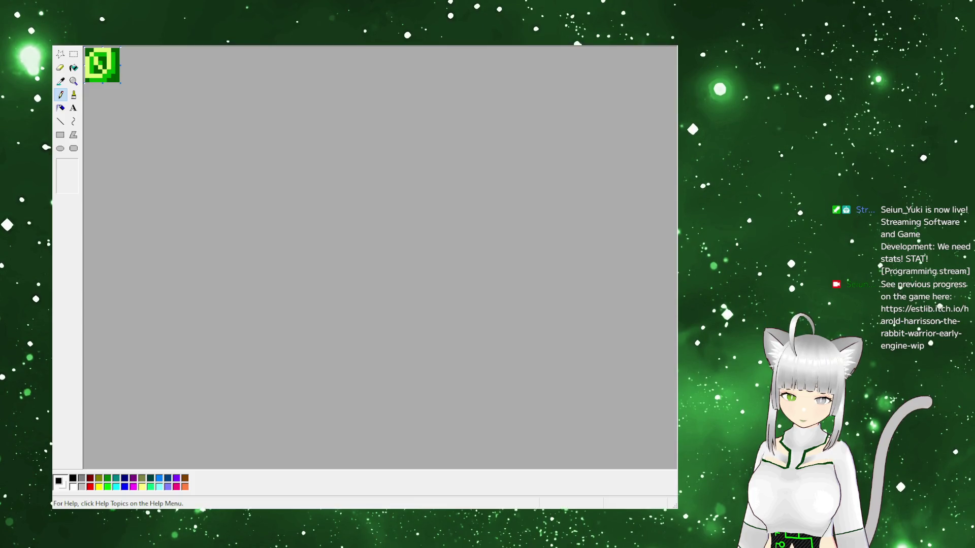
Paste digit tiles 1 through 9 in turn over the tile image, then the next tile
key(ctrl+v)
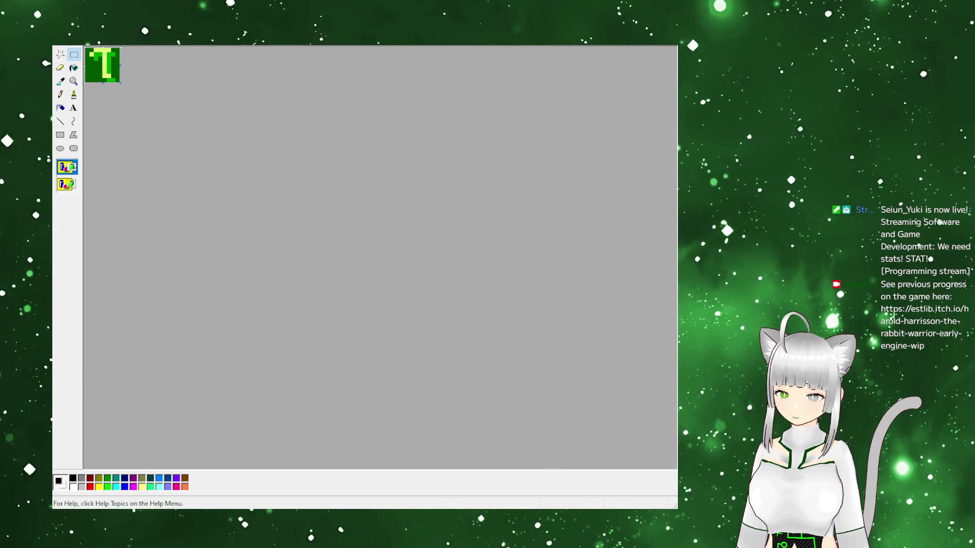
key(ctrl+v)
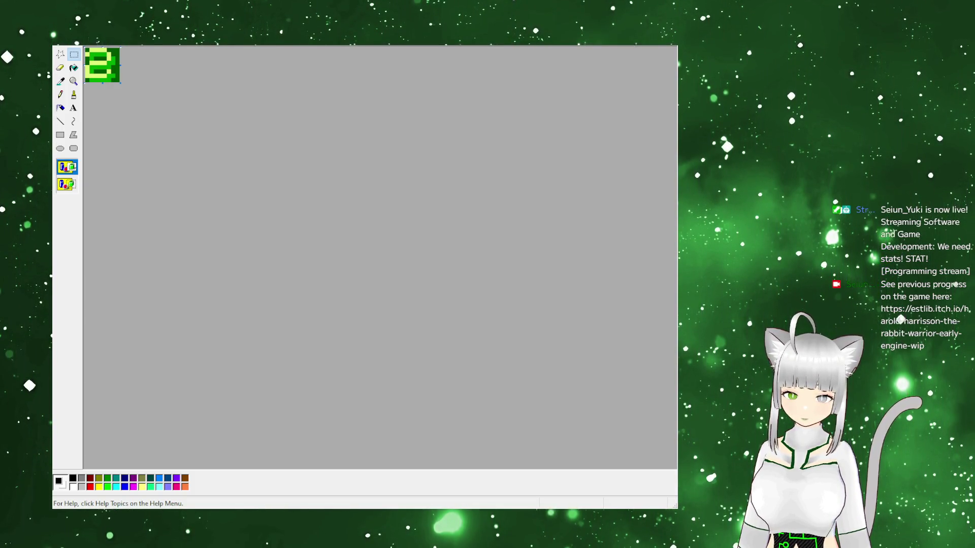
key(ctrl+v)
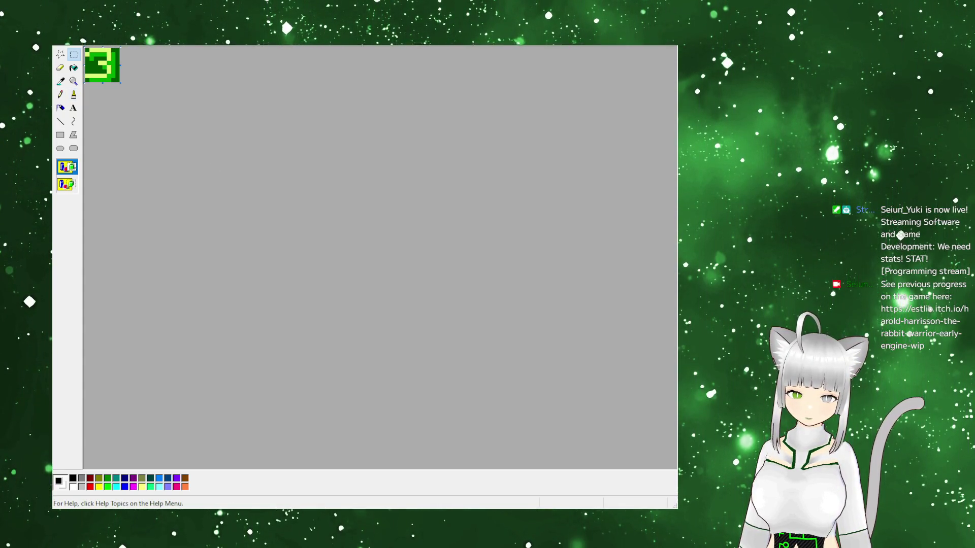
key(ctrl+v)
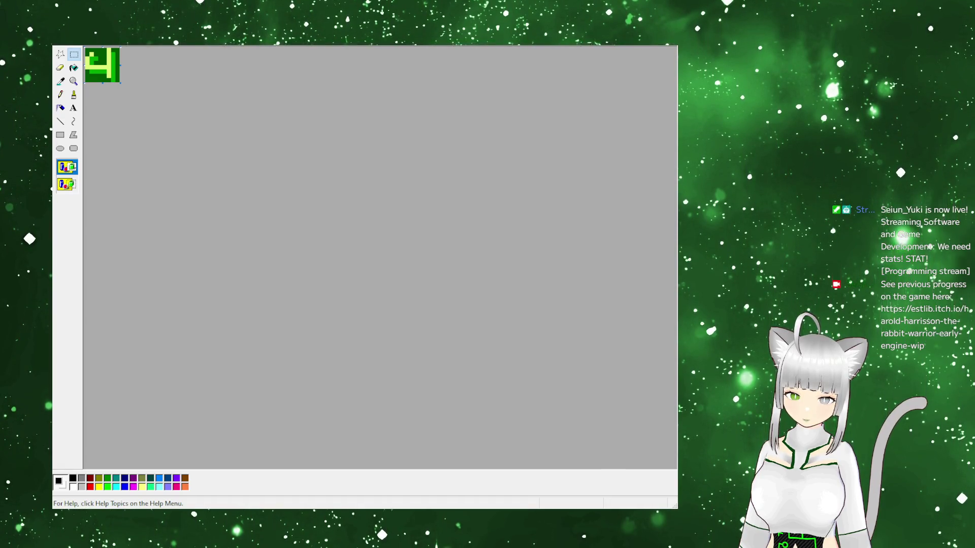
key(ctrl+v)
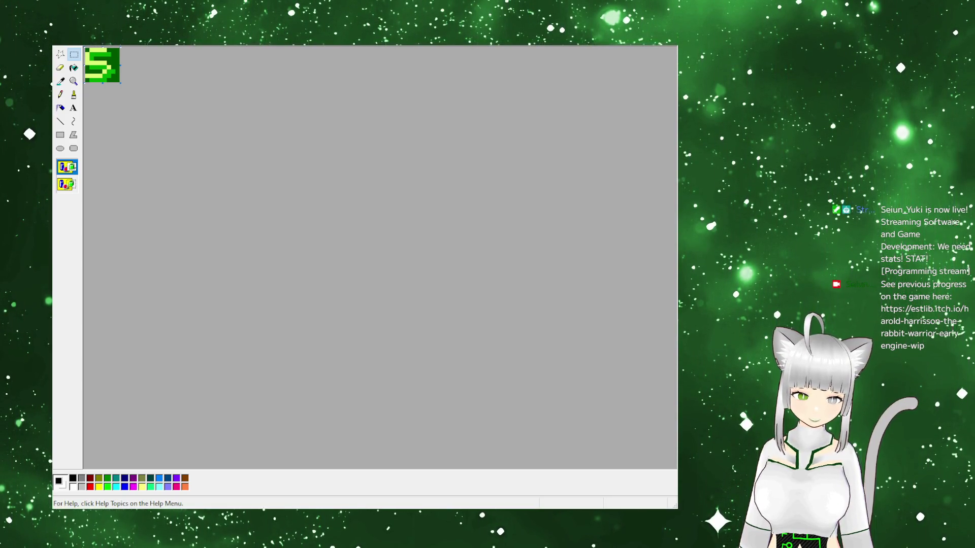
key(ctrl+v)
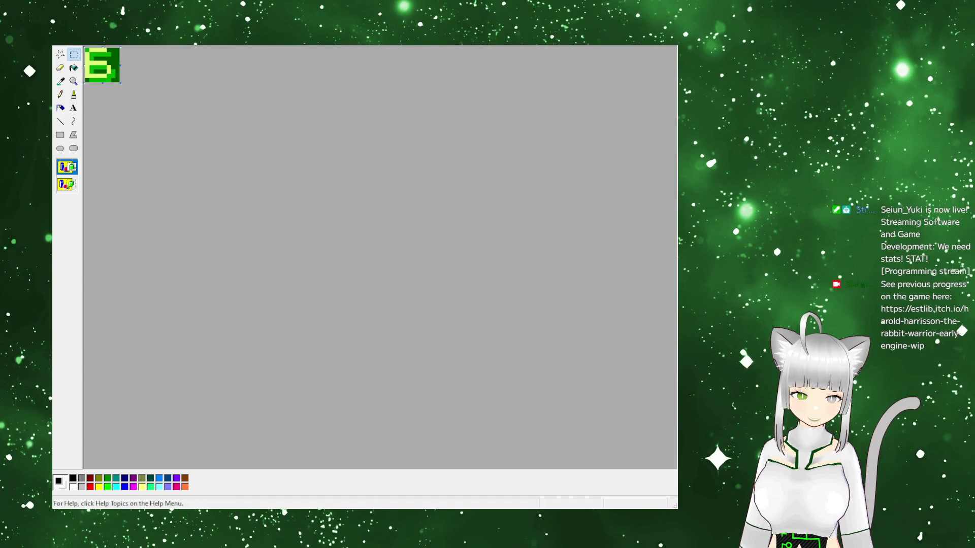
key(ctrl+v)
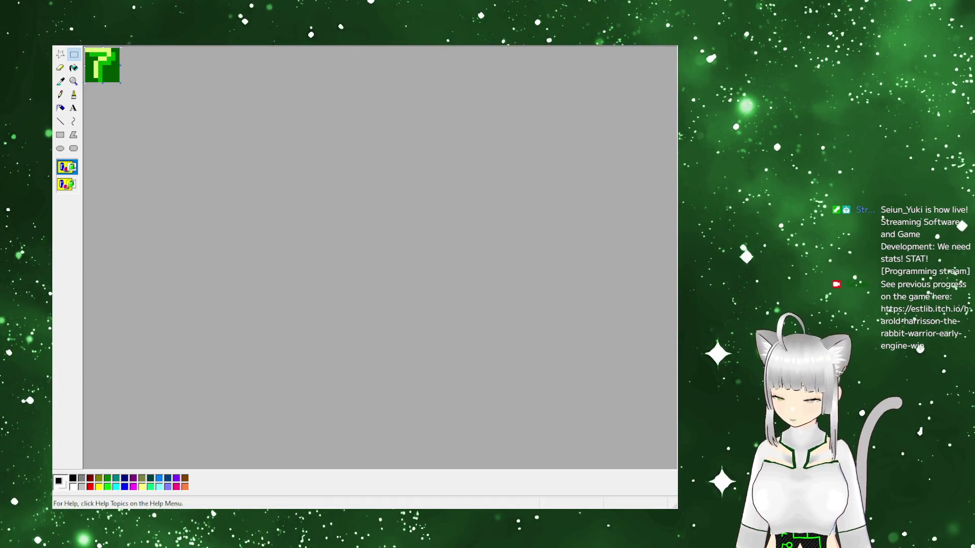
key(ctrl+v)
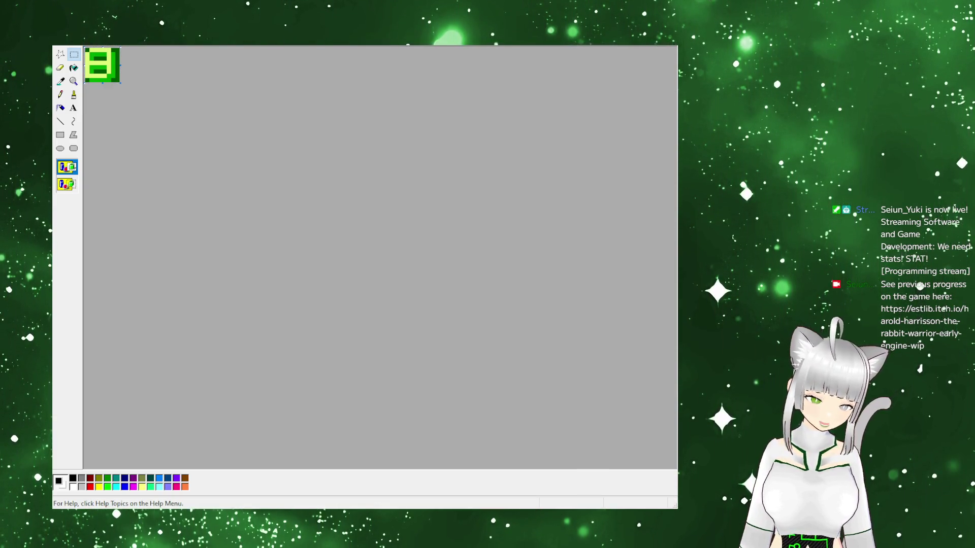
key(ctrl+v)
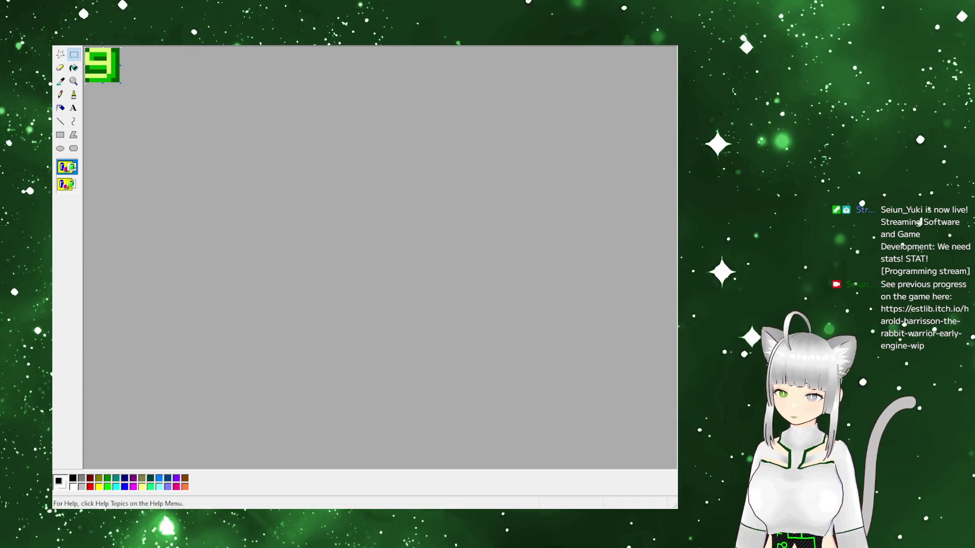
key(ctrl+v)
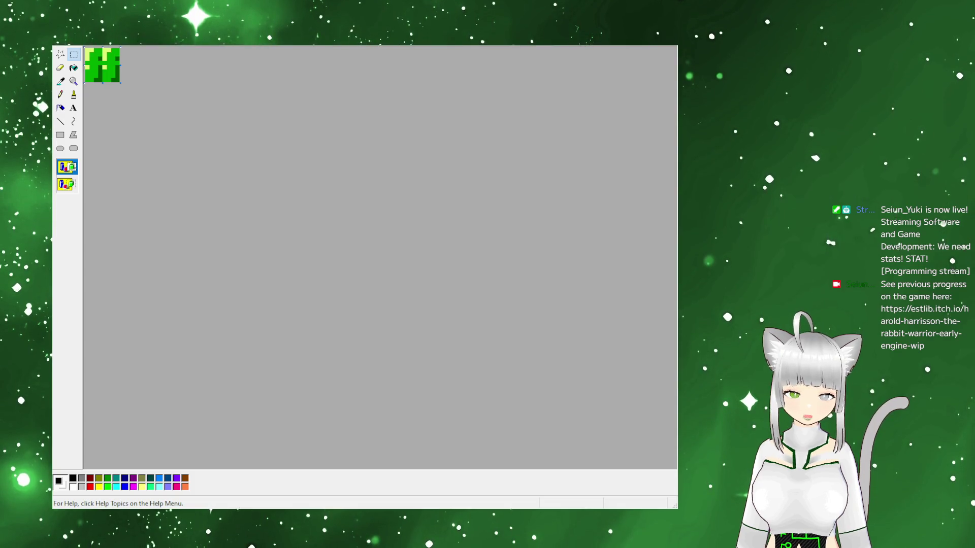
Replace the # tile with a plain solid dark green blank tile
drag(103, 48, 120, 83)
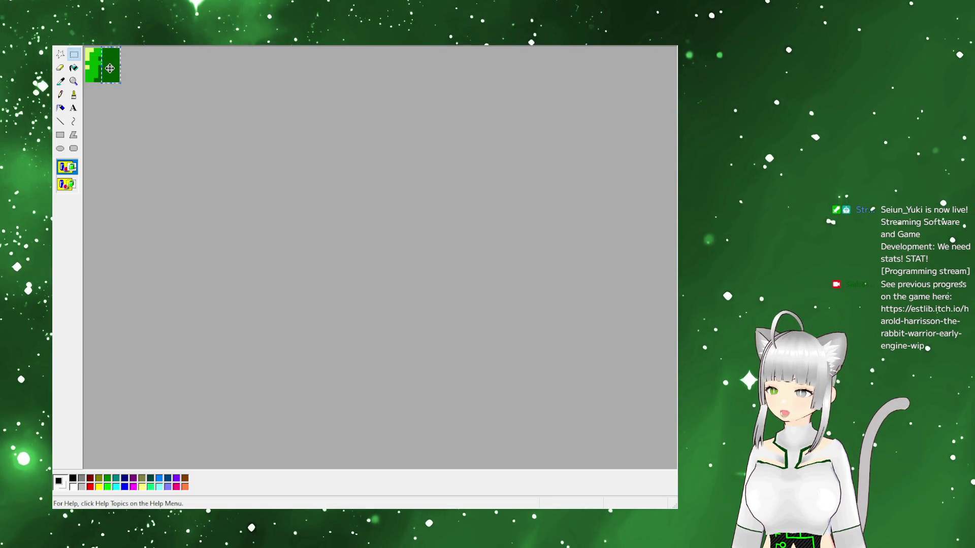
click(382, 195)
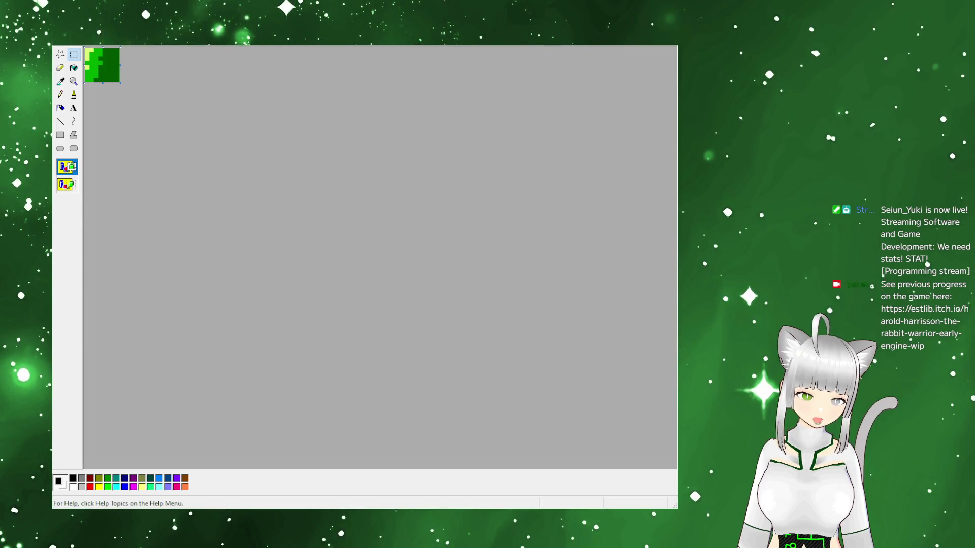
key(ctrl+v)
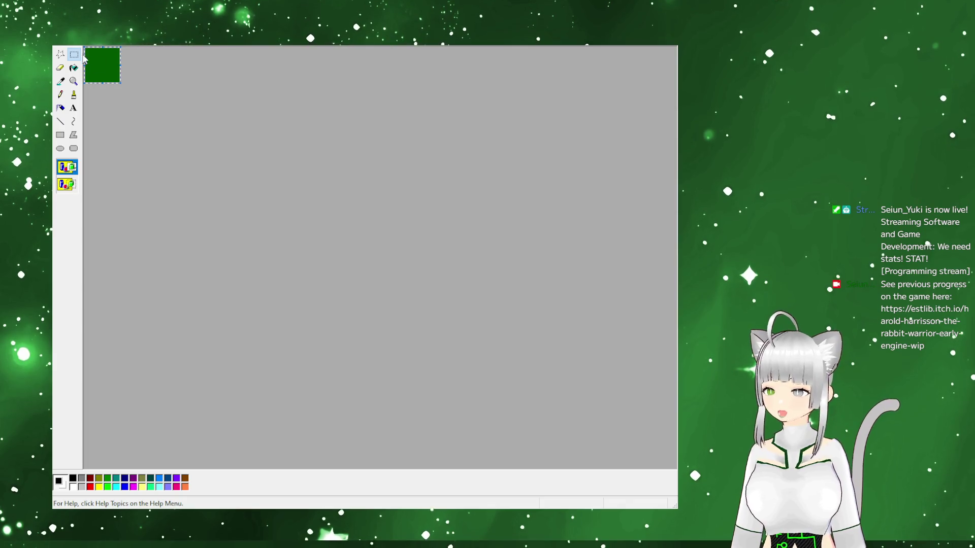
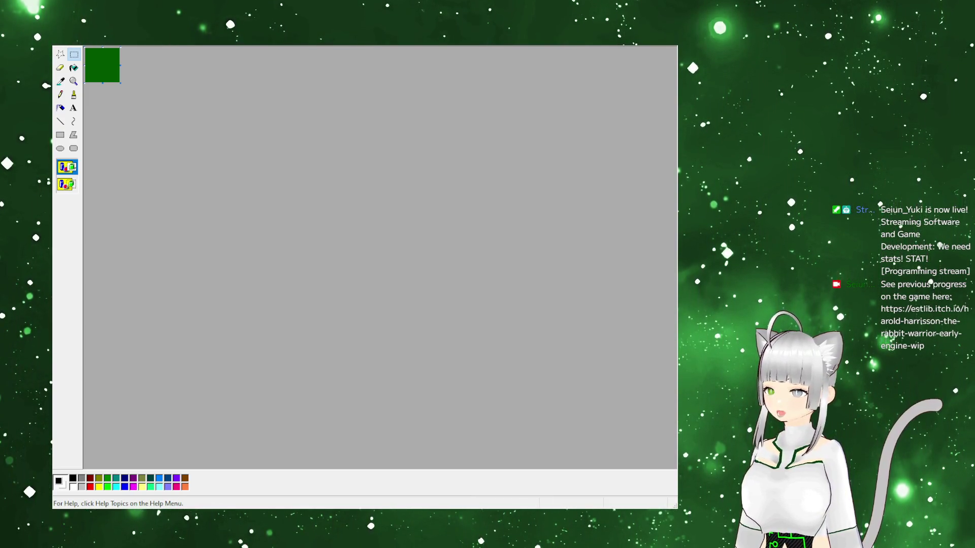
Widen the canvas to the right and fill the new white area with the sampled dark green
mouse_move(213, 72)
mouse_down()
mouse_move(235, 77)
mouse_move(191, 78)
mouse_move(293, 80)
mouse_up()
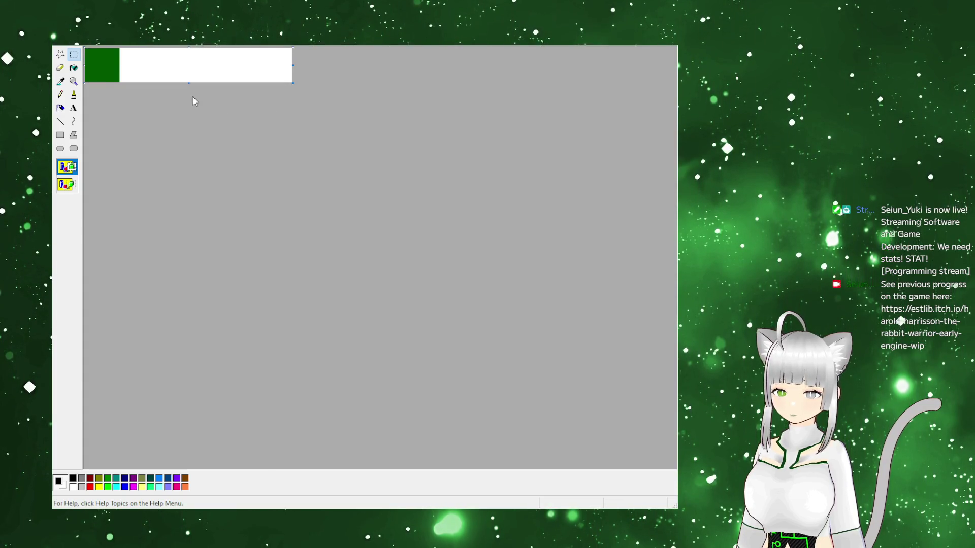
click(61, 81)
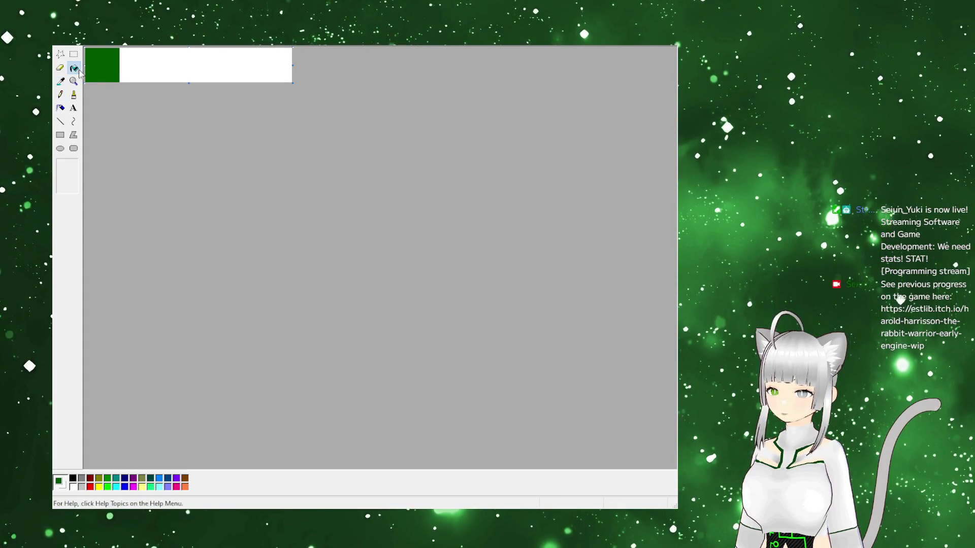
click(155, 76)
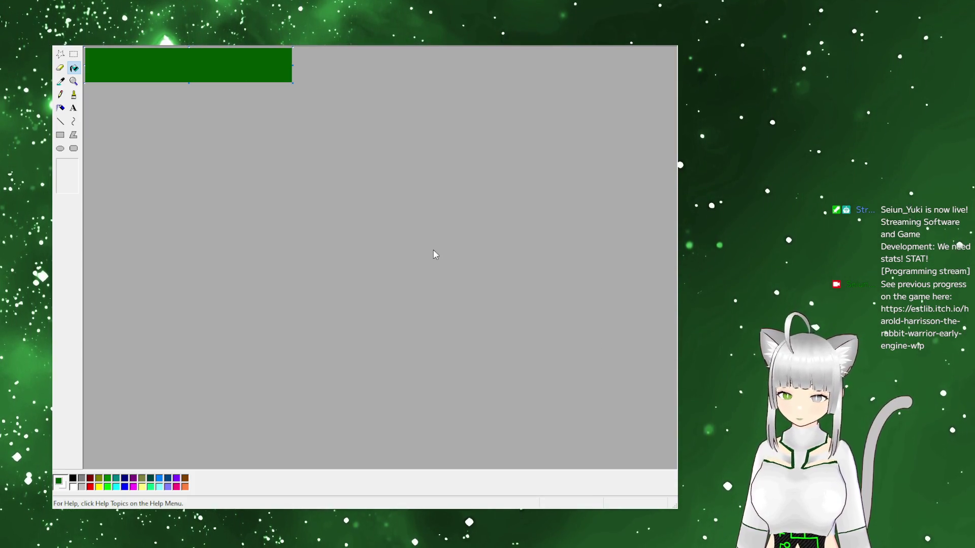
click(74, 54)
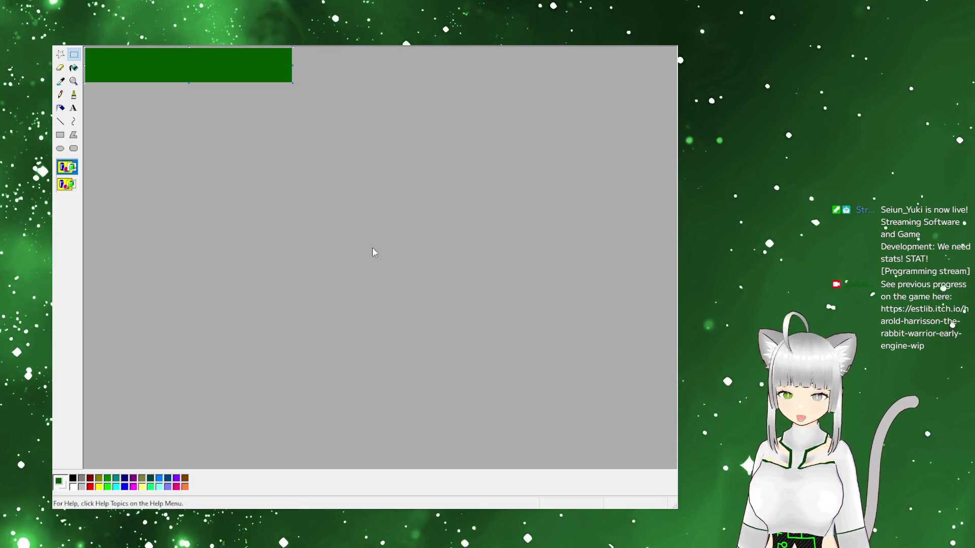
Paste the game's sprite sheet onto the dark green canvas with Ctrl+V
click(66, 45)
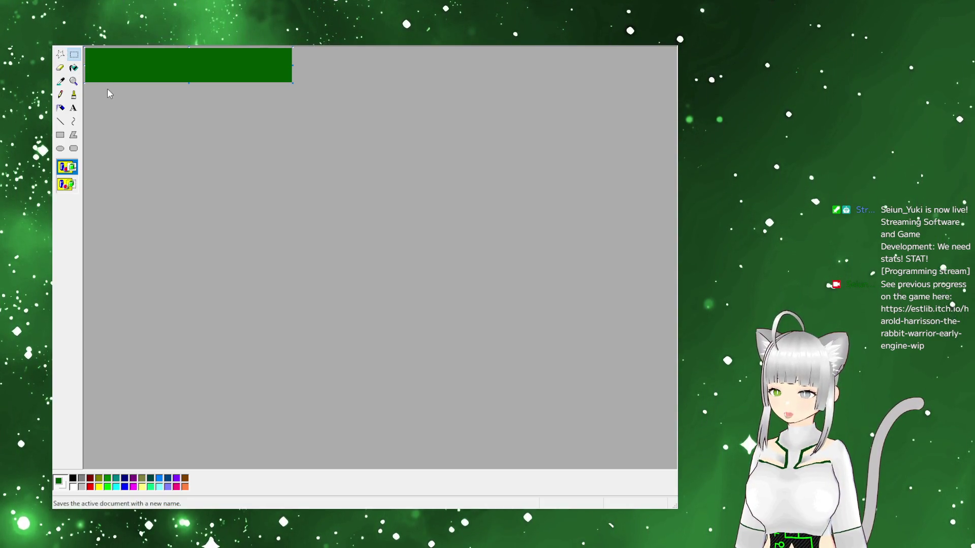
key(Escape)
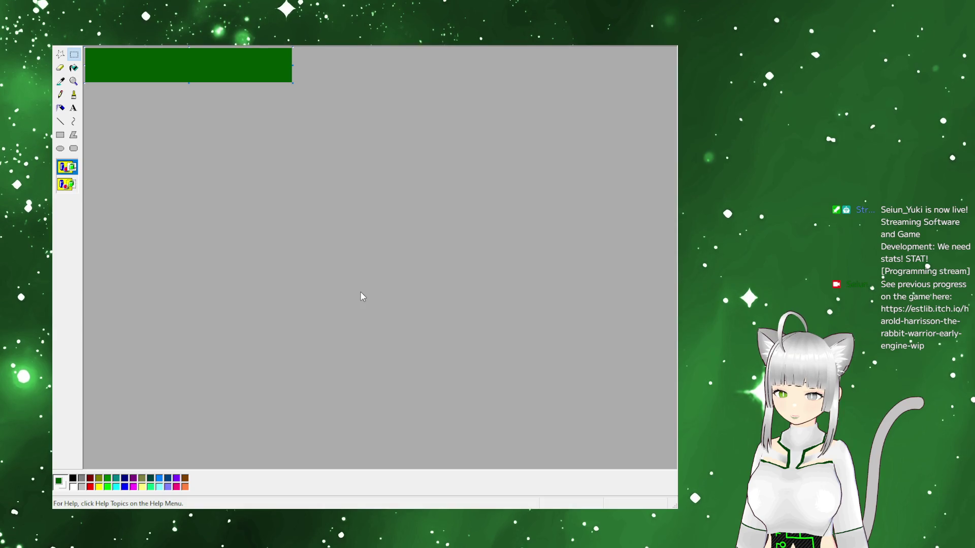
key(ctrl+v)
mouse_move(352, 273)
mouse_down()
mouse_move(375, 279)
mouse_move(273, 253)
mouse_up()
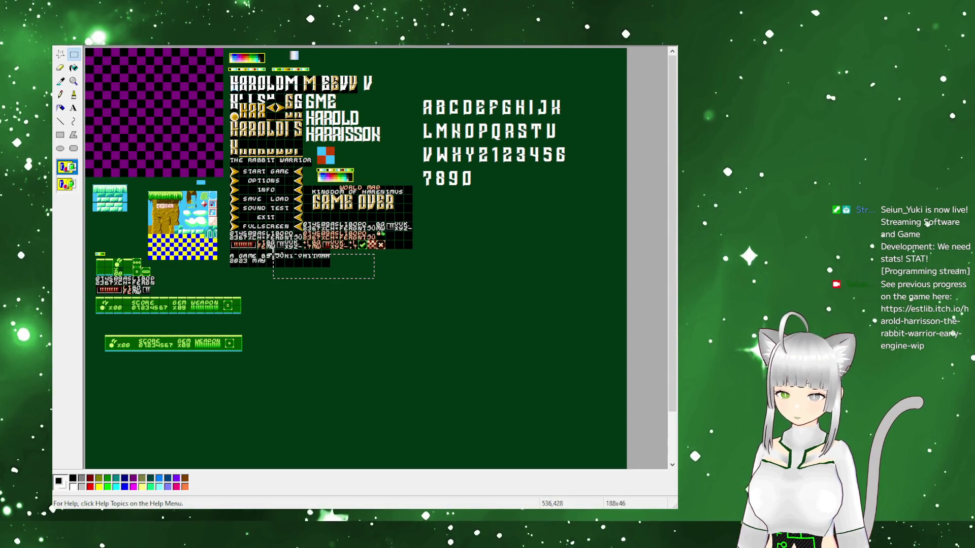
Delete the selected strip beside the GAME BY text and zoom in on the menu glyphs
key(Delete)
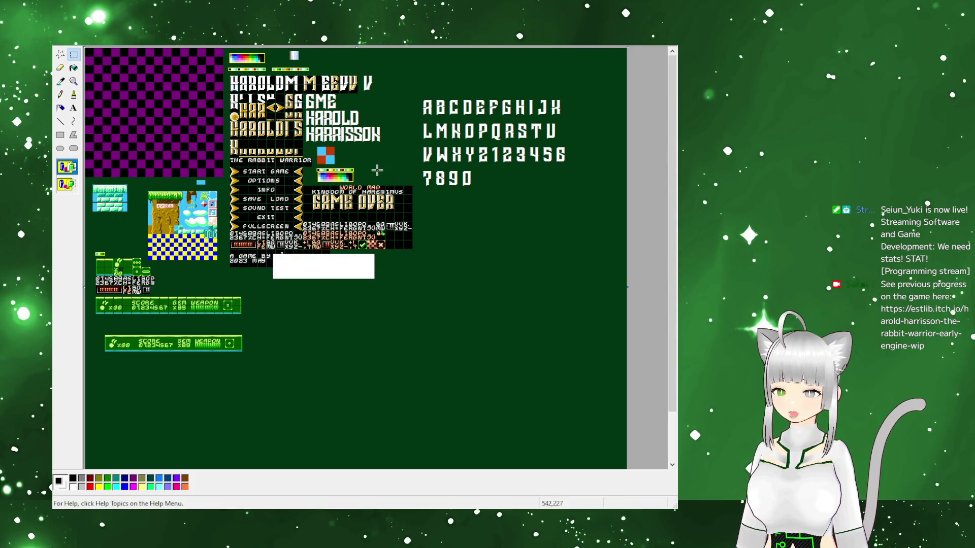
click(74, 68)
click(73, 81)
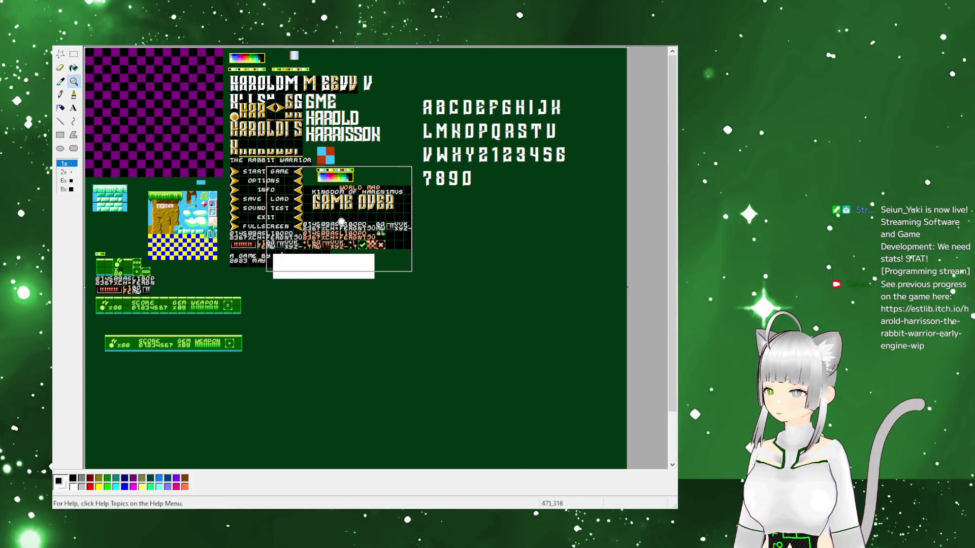
click(338, 208)
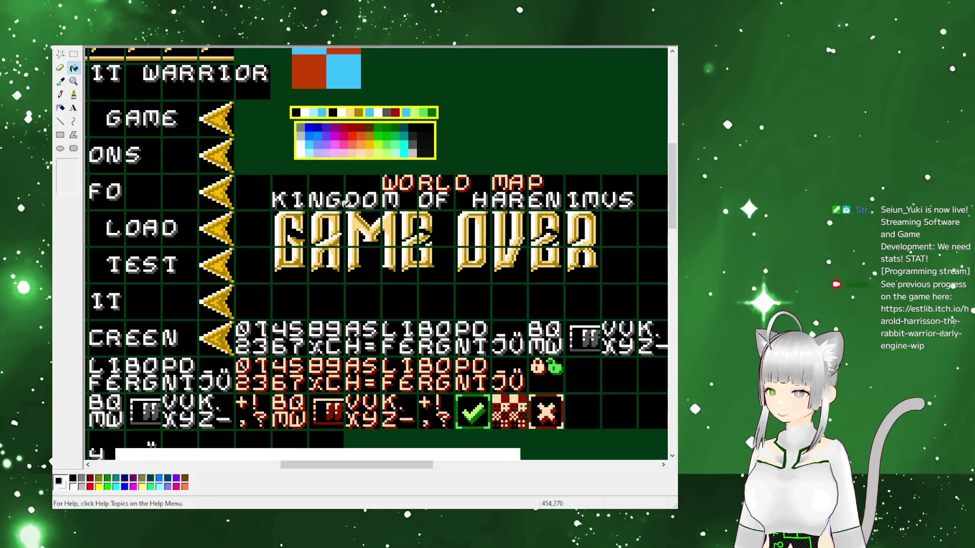
click(74, 54)
scroll(457, 294, down, 3)
scroll(537, 289, up, 3)
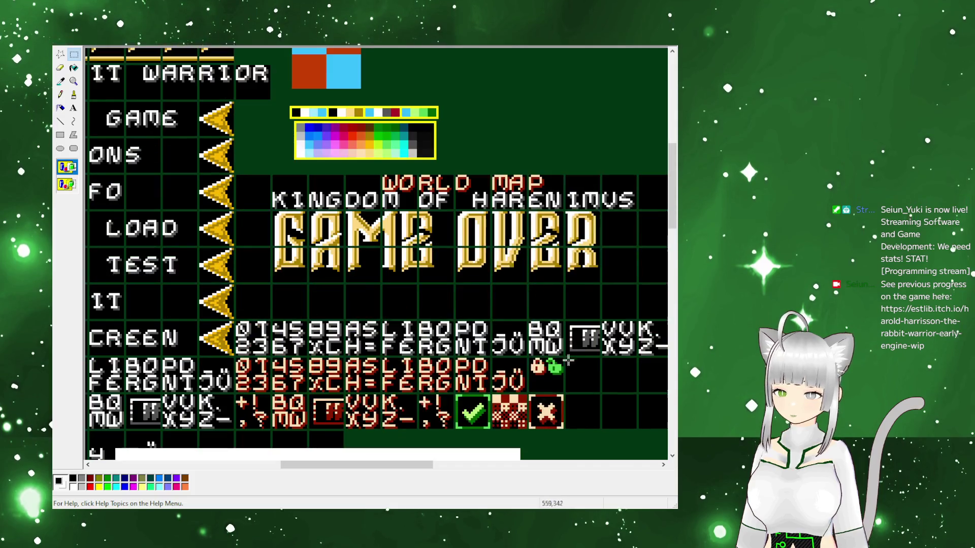
scroll(424, 386, up, 1)
scroll(416, 388, down, 1)
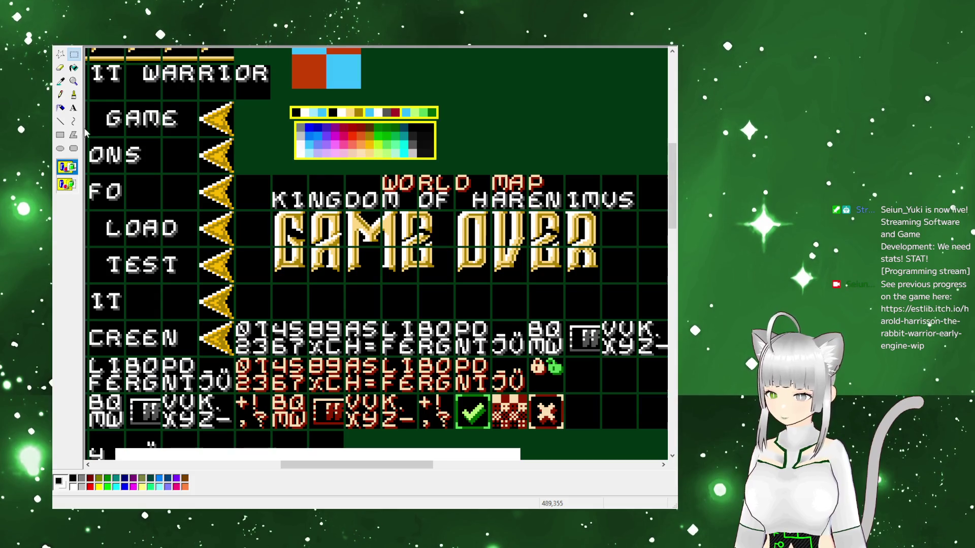
Zoom further into the sprite sheet and fill the blank white area dark green
click(74, 81)
click(92, 215)
scroll(290, 286, down, 10)
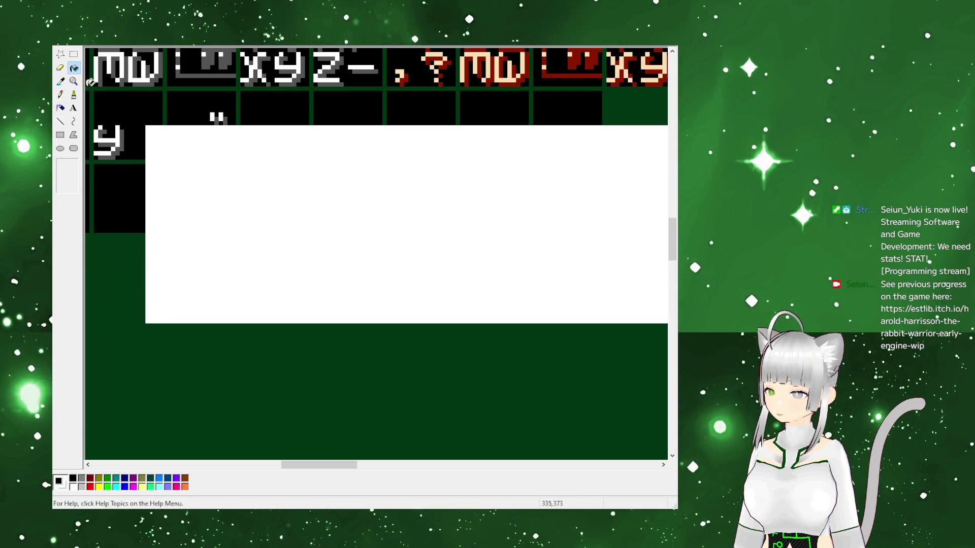
click(74, 53)
scroll(355, 254, up, 5)
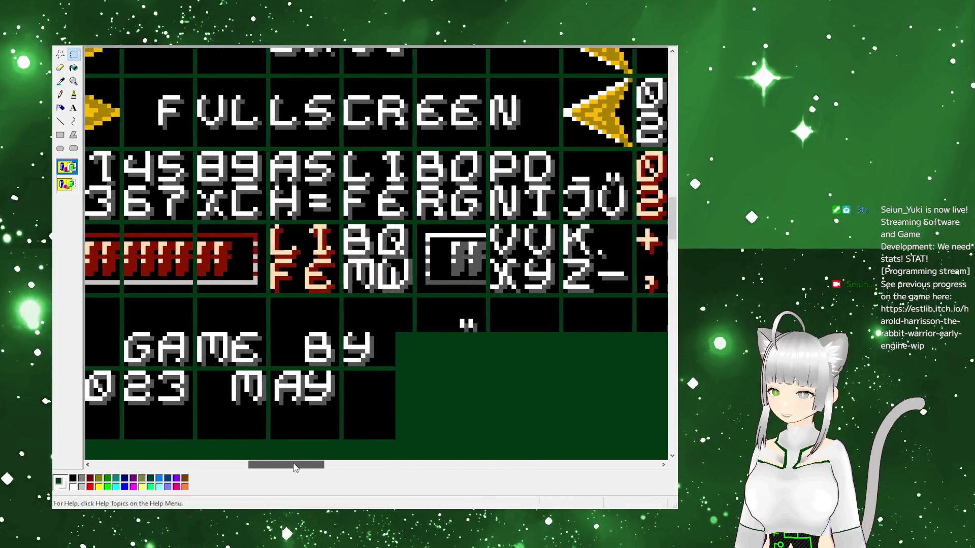
scroll(355, 254, down, 8)
mouse_move(325, 464)
mouse_down()
mouse_move(373, 460)
mouse_move(389, 447)
mouse_move(382, 443)
mouse_move(400, 438)
mouse_move(330, 426)
mouse_move(345, 428)
mouse_move(254, 435)
mouse_move(322, 442)
mouse_up()
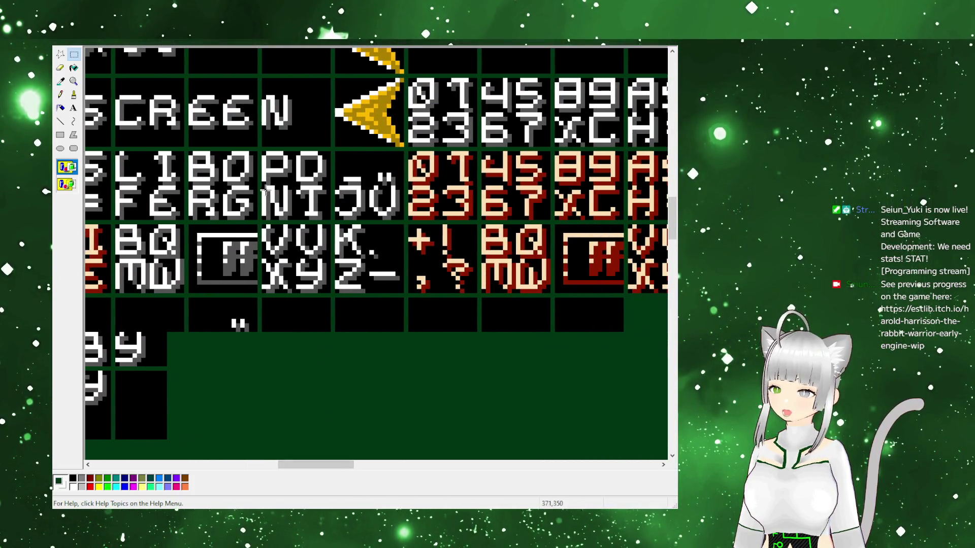
Copy the D, E, B, V and G glyphs to spell DEBUG, with a V placed below
mouse_move(296, 151)
mouse_down()
mouse_move(331, 186)
mouse_move(312, 299)
mouse_move(282, 369)
mouse_move(282, 360)
mouse_up()
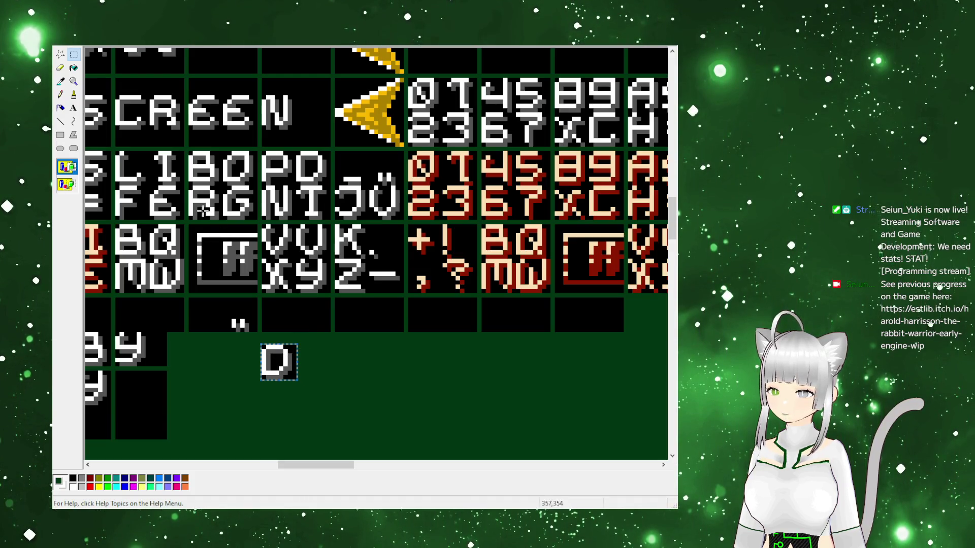
mouse_move(149, 184)
mouse_down()
mouse_move(356, 387)
mouse_move(309, 370)
mouse_up()
mouse_move(186, 150)
mouse_down()
mouse_move(225, 187)
mouse_move(351, 374)
mouse_up()
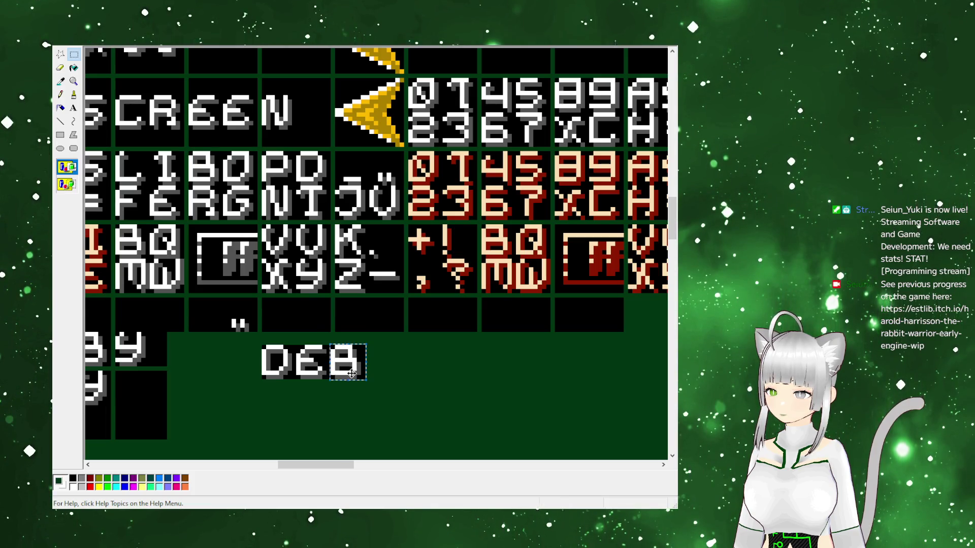
click(305, 234)
mouse_move(303, 229)
mouse_down()
mouse_move(332, 260)
mouse_move(389, 361)
mouse_up()
drag(225, 189, 427, 358)
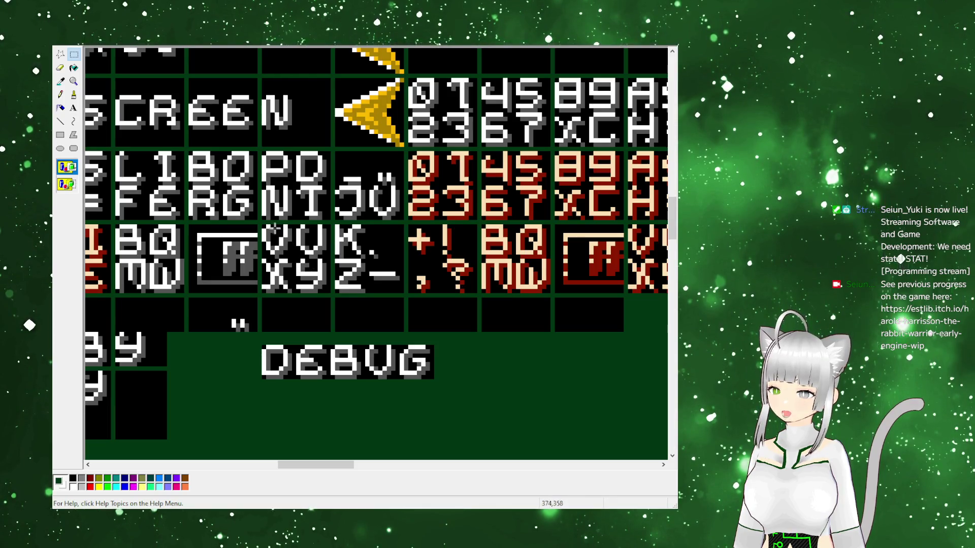
mouse_move(260, 223)
mouse_down()
mouse_move(299, 264)
mouse_move(284, 241)
mouse_move(281, 397)
mouse_up()
click(293, 290)
drag(317, 469, 308, 472)
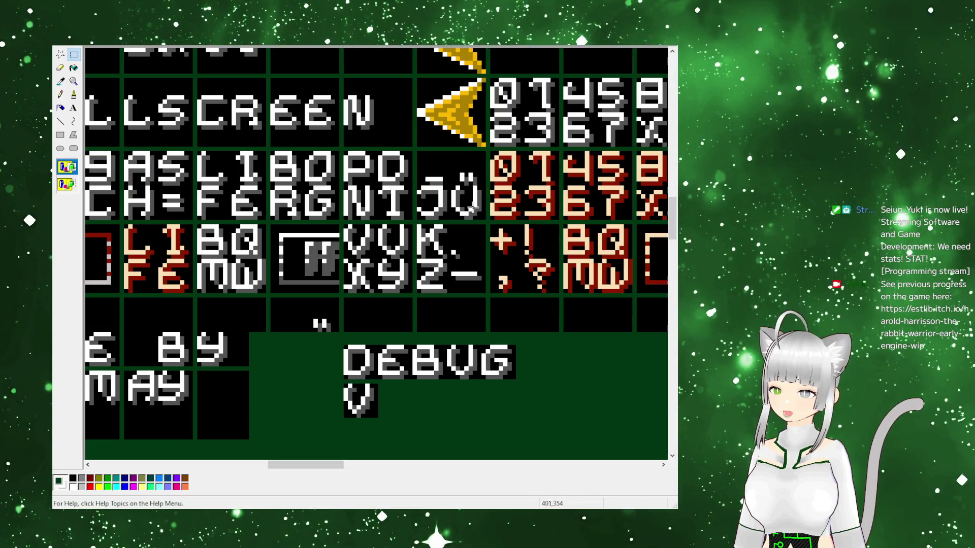
Copy the A glyph beside the V under DEBUG, undoing an accidental change to it
drag(128, 157, 395, 401)
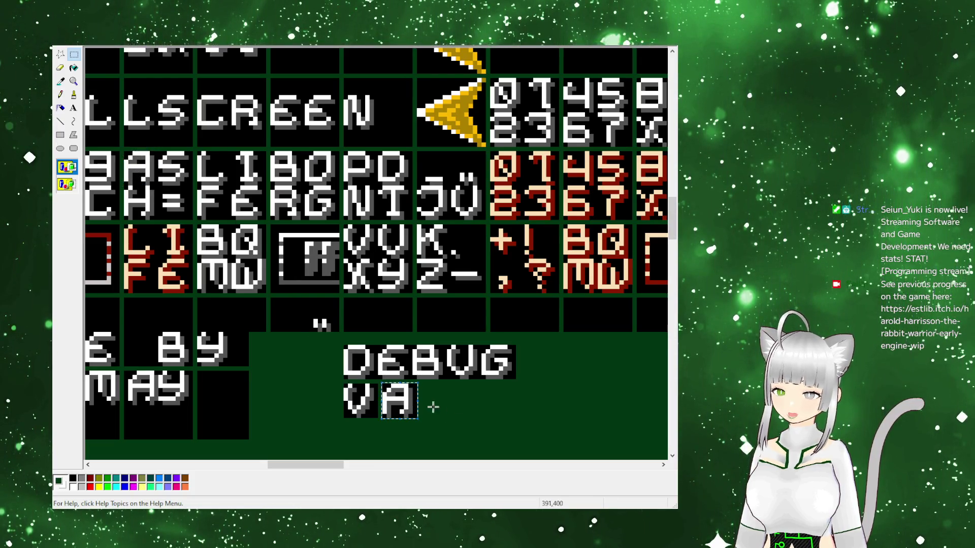
drag(394, 402, 390, 402)
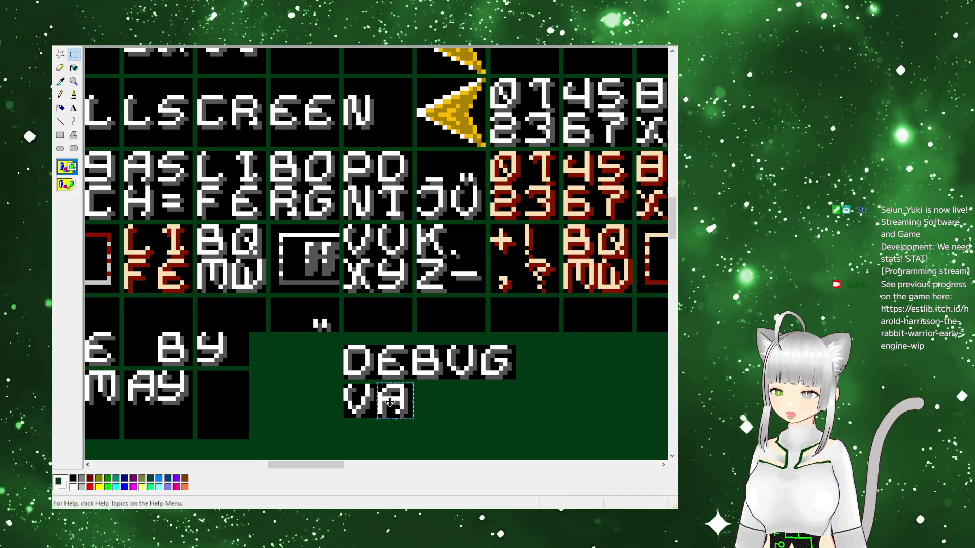
click(421, 405)
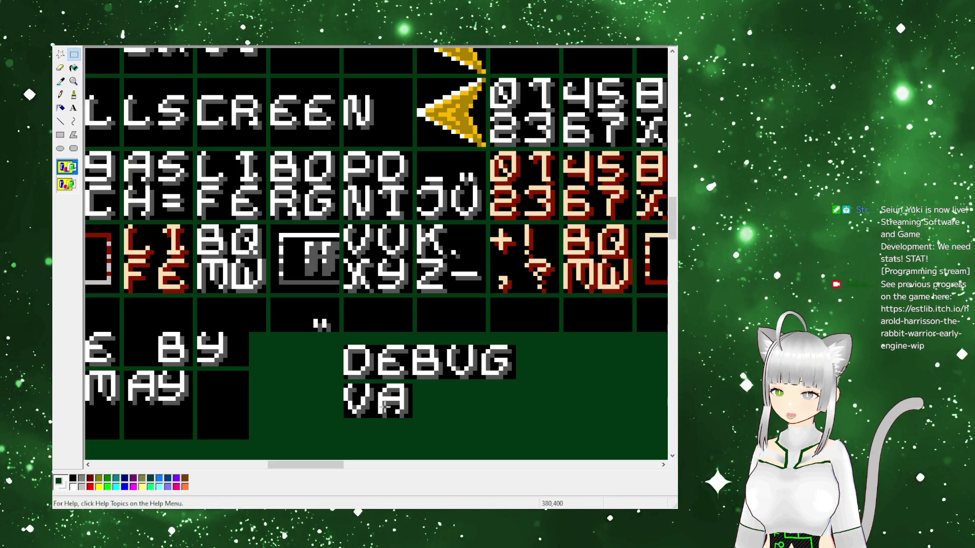
mouse_move(389, 406)
mouse_down()
mouse_move(404, 405)
mouse_move(397, 399)
mouse_up()
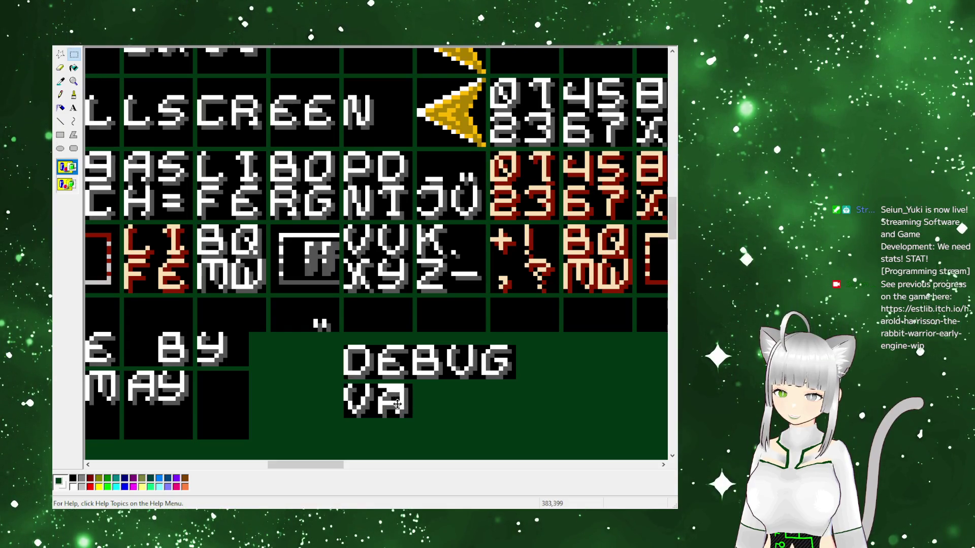
drag(398, 404, 398, 406)
key(ctrl+z)
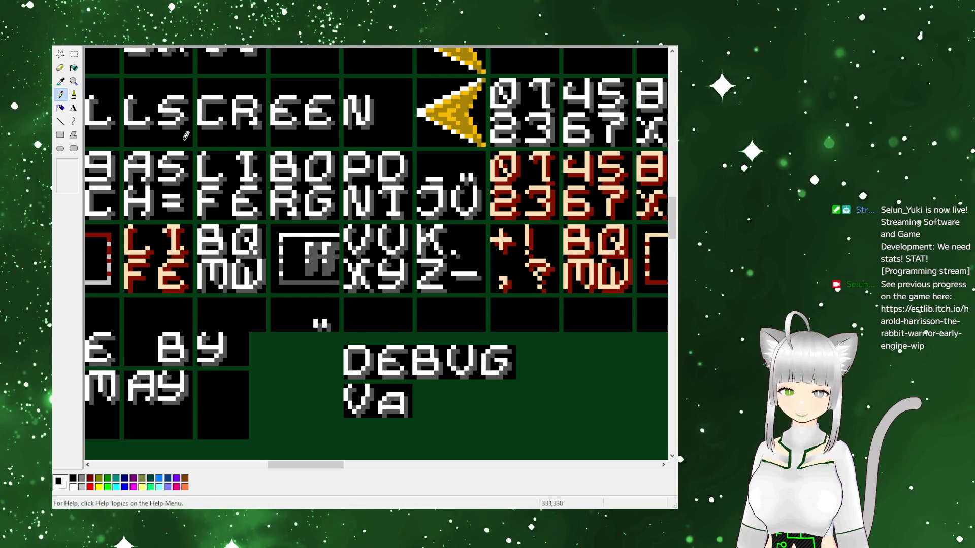
Copy the umlaut dots from the ö glyph onto the a, making the word read Vä
drag(464, 178, 472, 179)
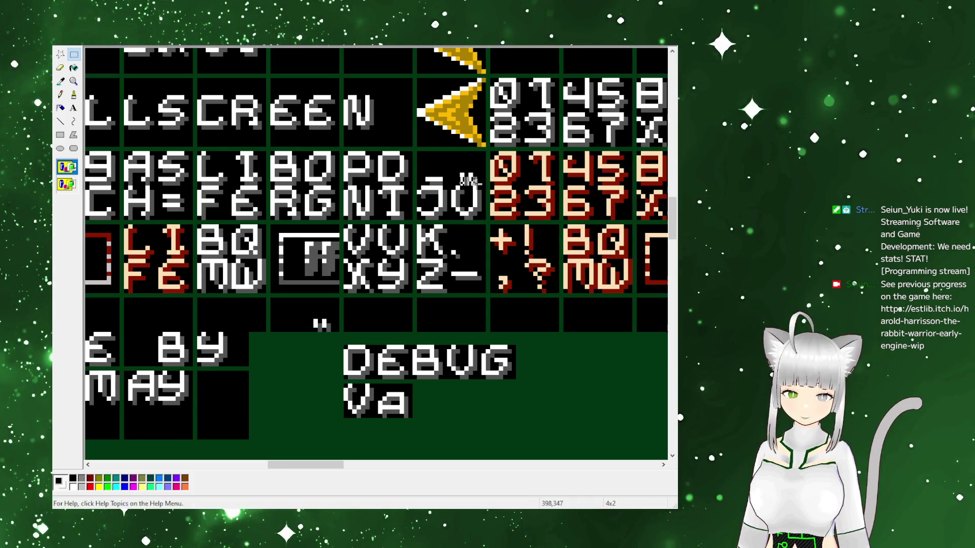
click(428, 378)
drag(428, 378, 399, 388)
click(415, 399)
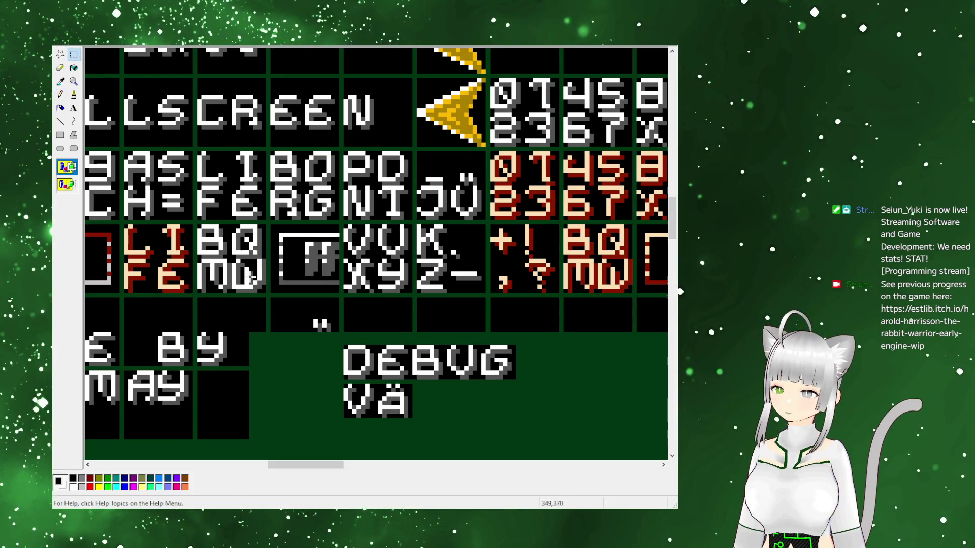
mouse_move(264, 153)
mouse_down()
mouse_move(233, 181)
mouse_move(345, 298)
mouse_move(413, 404)
mouse_move(426, 398)
mouse_up()
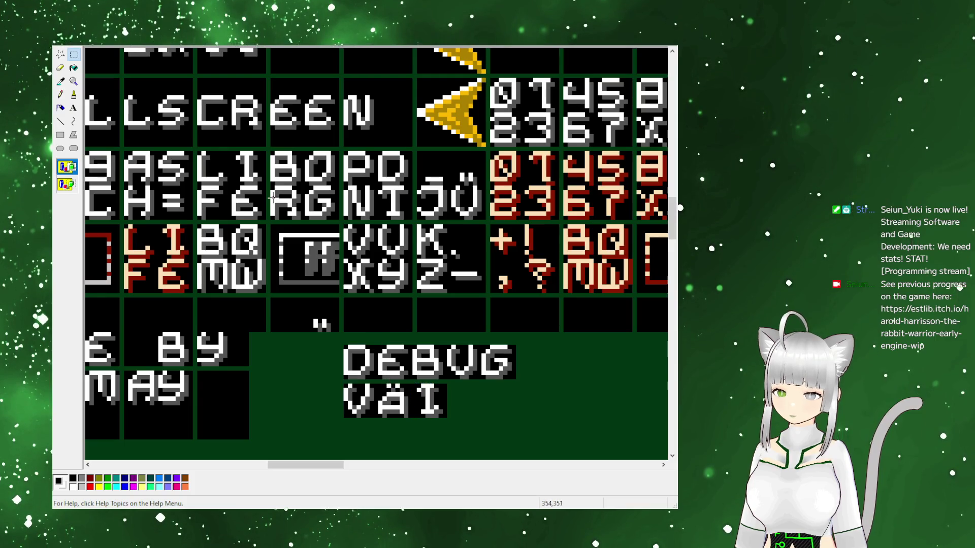
Add the S glyph and a blank black tile to complete VÄITS
mouse_move(397, 181)
mouse_down()
mouse_move(406, 194)
mouse_move(380, 217)
mouse_move(461, 406)
mouse_up()
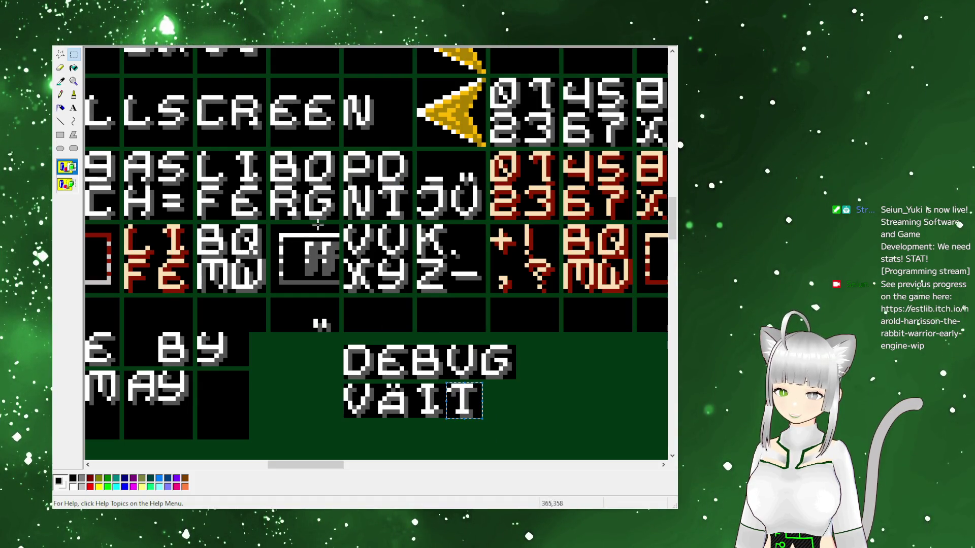
mouse_move(160, 152)
mouse_down()
mouse_move(197, 190)
mouse_move(191, 184)
mouse_move(505, 406)
mouse_up()
mouse_move(490, 298)
mouse_down()
mouse_move(537, 360)
mouse_move(528, 355)
mouse_move(533, 405)
mouse_move(529, 398)
mouse_up()
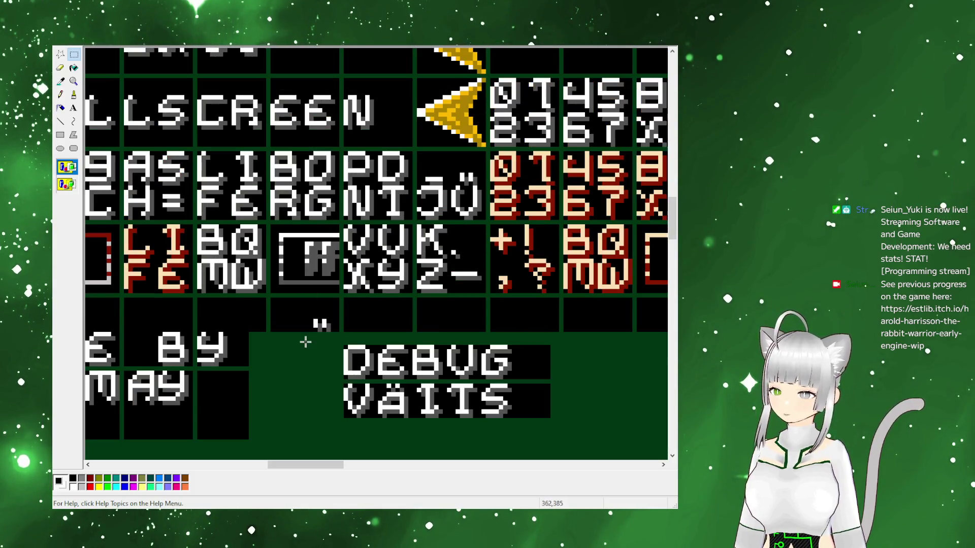
Copy the B, A, R, K, E and R glyphs to spell BARKER below VÄITS
mouse_move(196, 224)
mouse_down()
mouse_move(230, 247)
mouse_move(377, 432)
mouse_move(362, 425)
mouse_up()
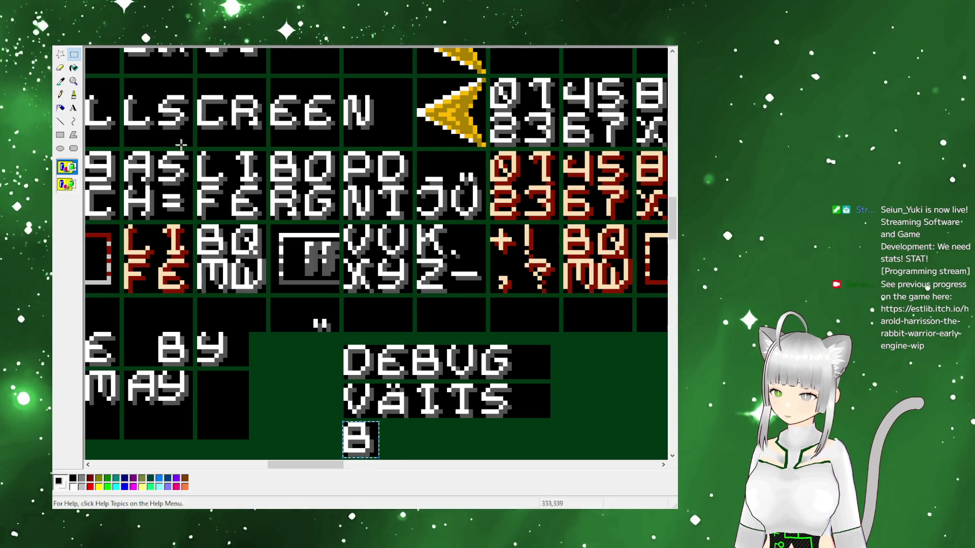
mouse_move(126, 152)
mouse_down()
mouse_move(413, 443)
mouse_move(398, 443)
mouse_up()
mouse_move(270, 184)
mouse_down()
mouse_move(419, 372)
mouse_move(437, 449)
mouse_move(429, 434)
mouse_up()
click(198, 172)
mouse_move(307, 465)
mouse_down()
mouse_move(296, 468)
mouse_move(311, 468)
mouse_up()
mouse_move(392, 228)
mouse_down()
mouse_move(424, 263)
mouse_move(444, 408)
mouse_move(435, 446)
mouse_up()
mouse_move(348, 346)
mouse_down()
mouse_move(468, 458)
mouse_move(471, 447)
mouse_up()
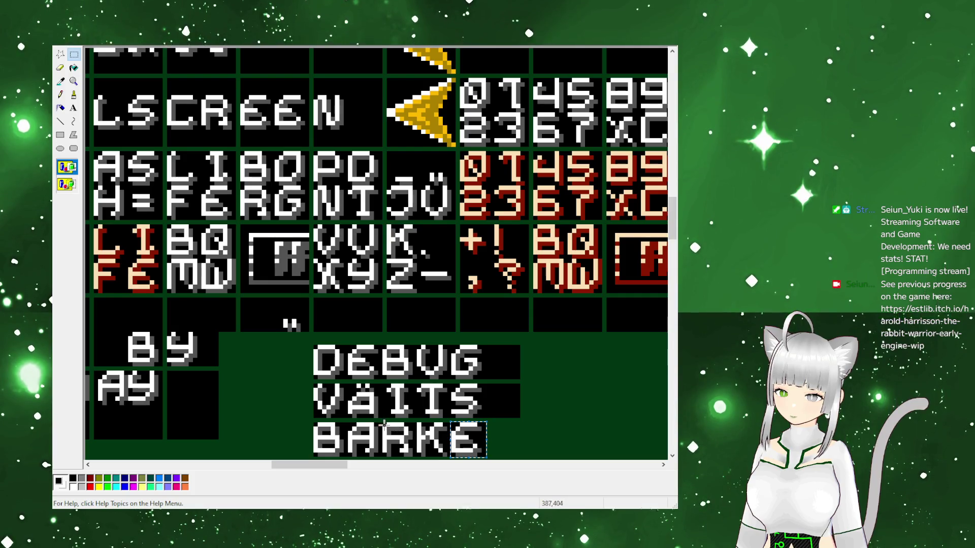
click(398, 435)
drag(408, 442, 519, 443)
click(537, 443)
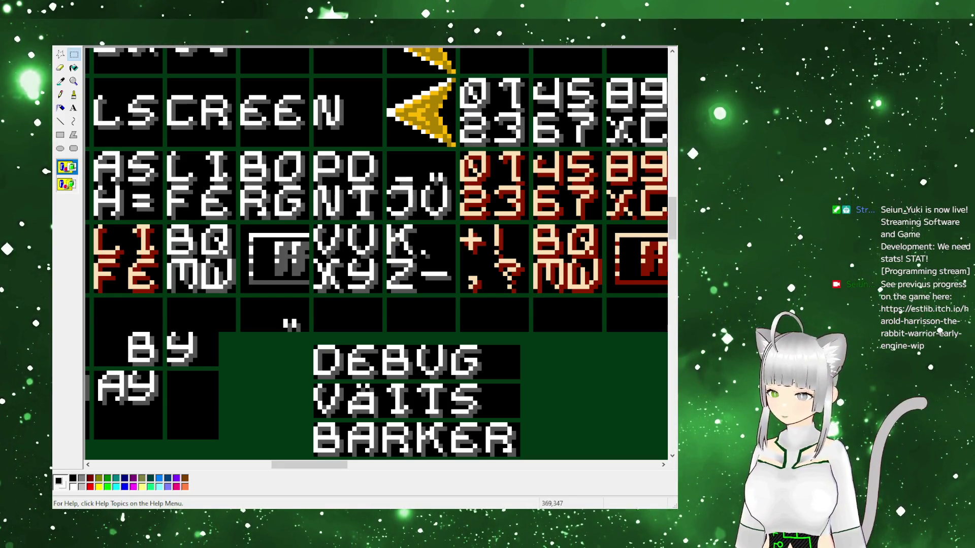
mouse_move(207, 267)
mouse_down()
mouse_move(368, 380)
mouse_move(328, 372)
mouse_up()
Copy the W, I, L and O glyphs below BARKER to spell WILLO
scroll(368, 380, down, 2)
scroll(284, 242, up, 2)
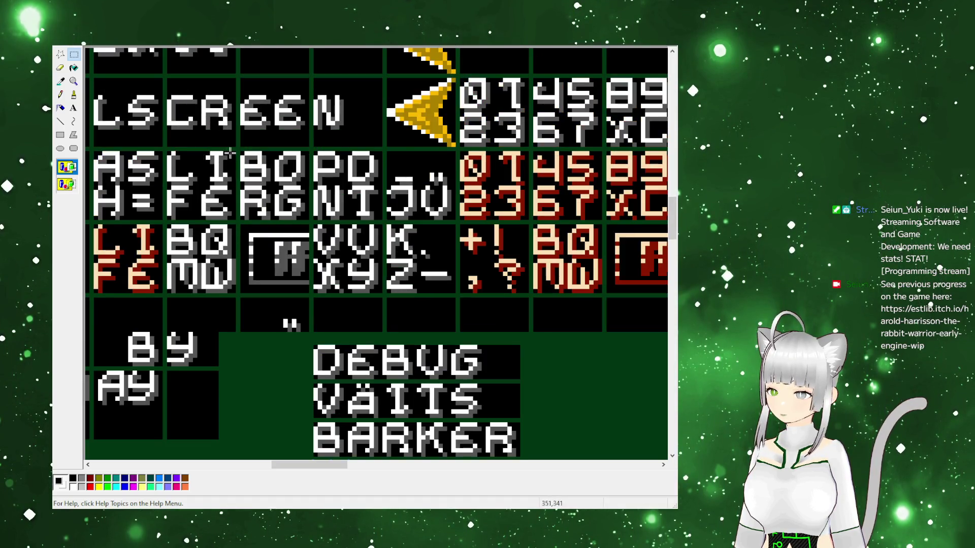
mouse_move(234, 152)
mouse_down()
mouse_move(217, 183)
mouse_move(203, 185)
mouse_move(243, 207)
mouse_move(336, 303)
mouse_move(364, 275)
mouse_up()
scroll(315, 284, down, 4)
scroll(384, 287, up, 4)
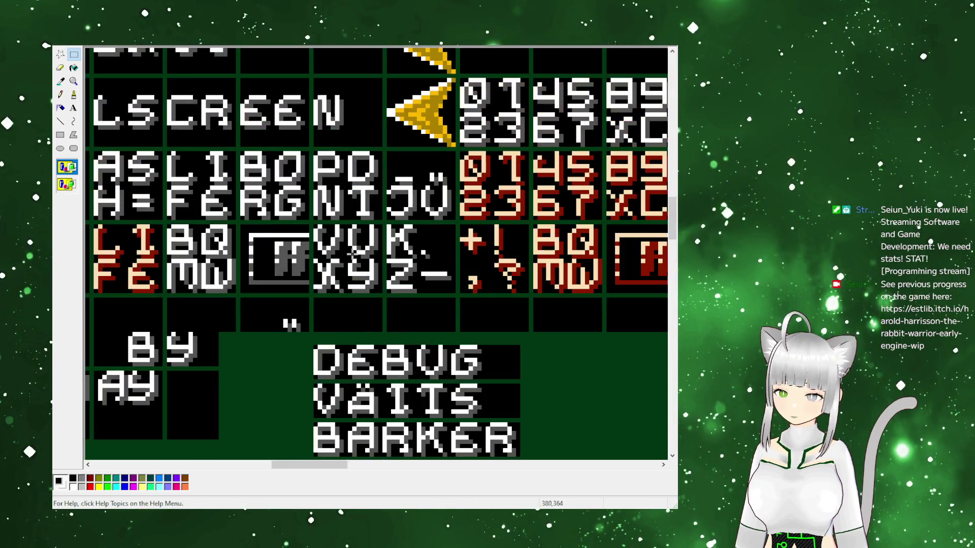
drag(173, 157, 197, 182)
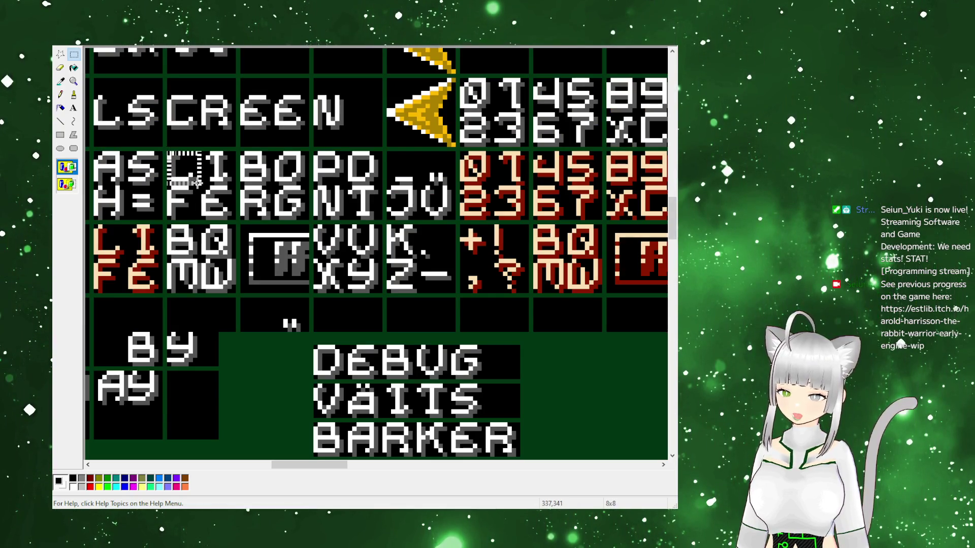
mouse_move(197, 183)
mouse_down()
mouse_move(459, 388)
mouse_move(400, 378)
mouse_move(442, 376)
mouse_up()
scroll(460, 389, down, 2)
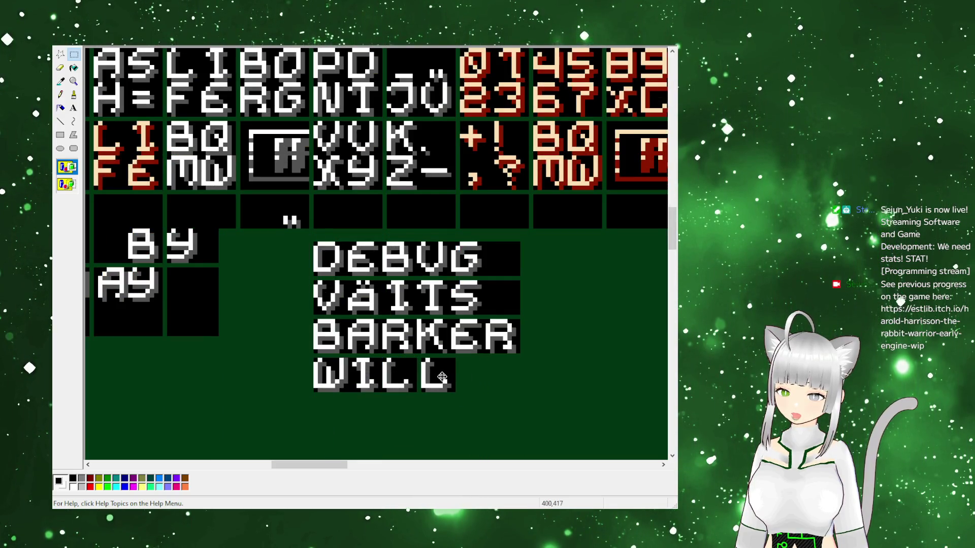
scroll(384, 234, up, 4)
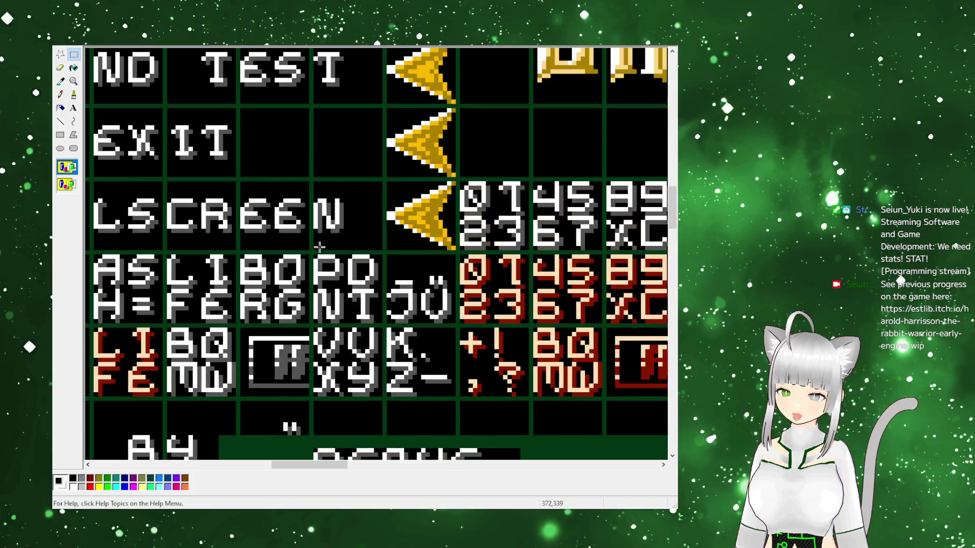
mouse_move(276, 256)
mouse_down()
mouse_move(306, 287)
mouse_move(425, 326)
mouse_move(472, 326)
mouse_move(479, 270)
mouse_up()
scroll(424, 327, down, 6)
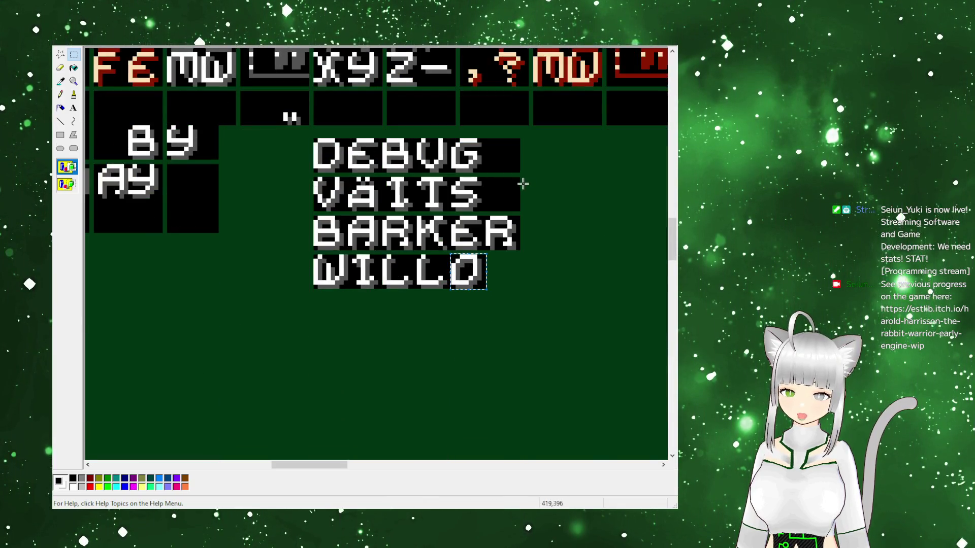
Place a black 8x8 filler block after WILLO
mouse_move(518, 179)
mouse_down()
mouse_move(487, 210)
mouse_move(487, 287)
mouse_up()
click(576, 290)
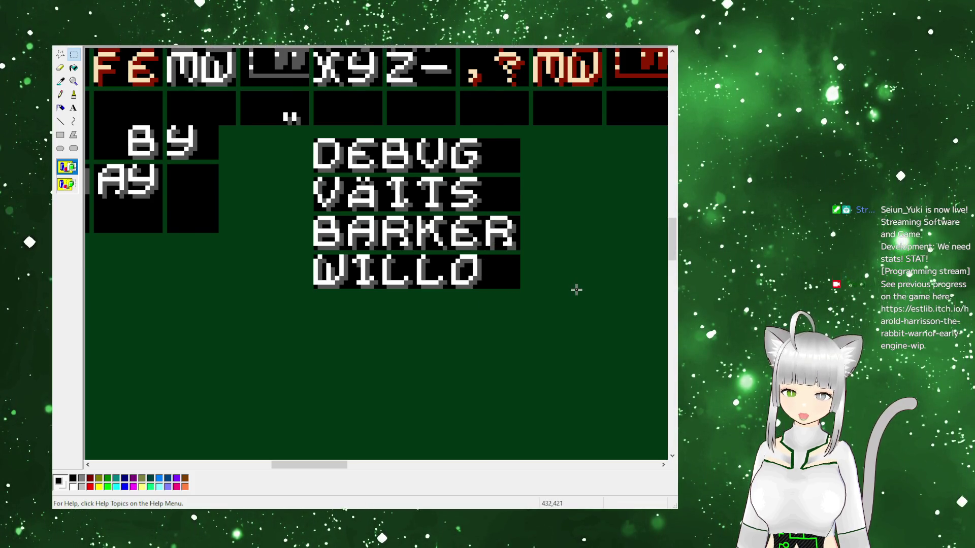
scroll(576, 289, up, 2)
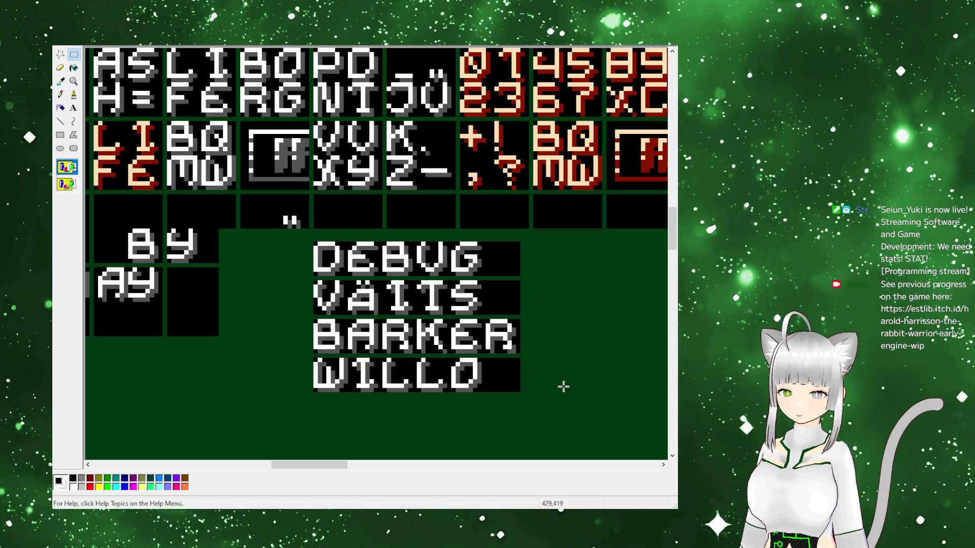
mouse_move(293, 463)
mouse_down()
mouse_move(325, 465)
mouse_move(250, 473)
mouse_move(435, 469)
mouse_move(355, 456)
mouse_move(203, 471)
mouse_up()
scroll(273, 478, up, 5)
scroll(290, 426, up, 2)
scroll(289, 427, down, 2)
Copy the green single-dot tile from the sheet's tile area and paste it
scroll(366, 418, up, 5)
scroll(289, 410, down, 5)
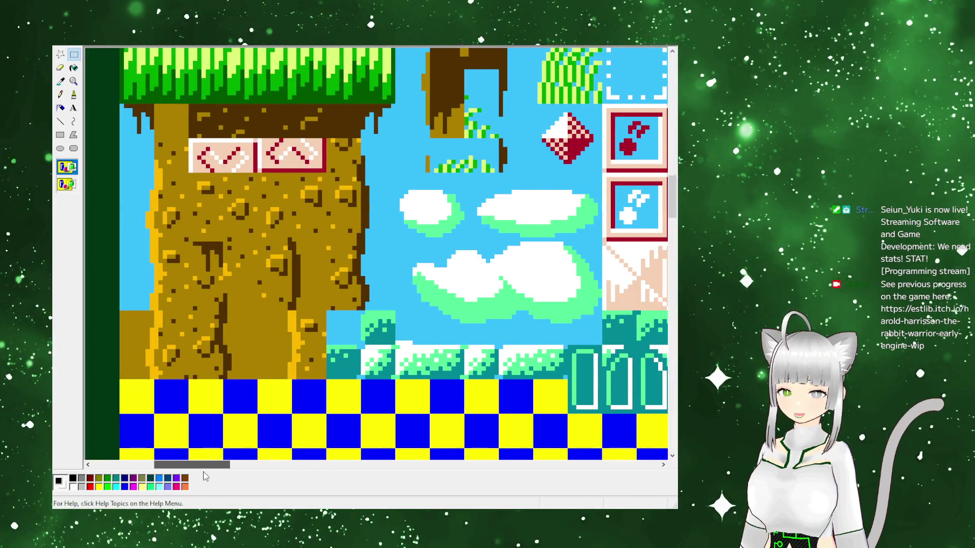
scroll(265, 405, down, 5)
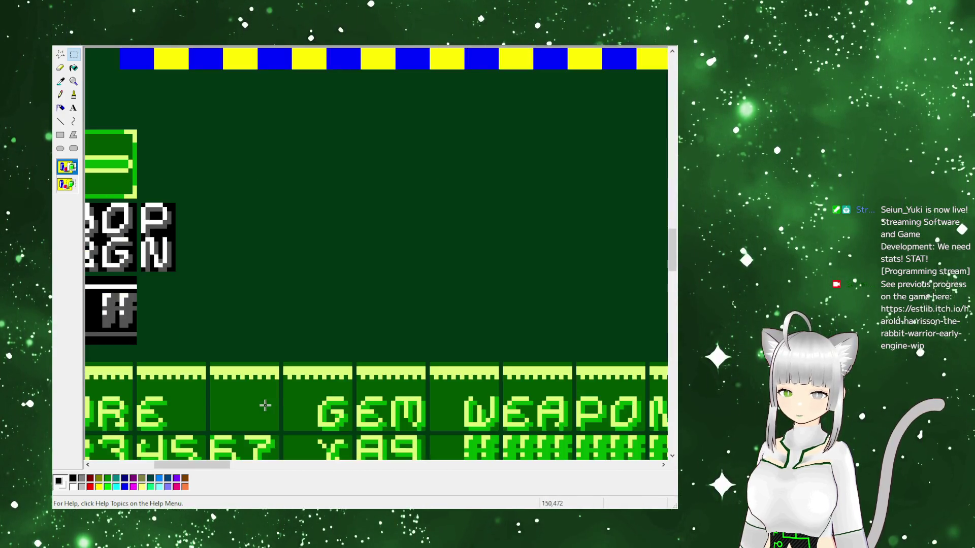
drag(188, 473, 137, 473)
scroll(475, 273, up, 3)
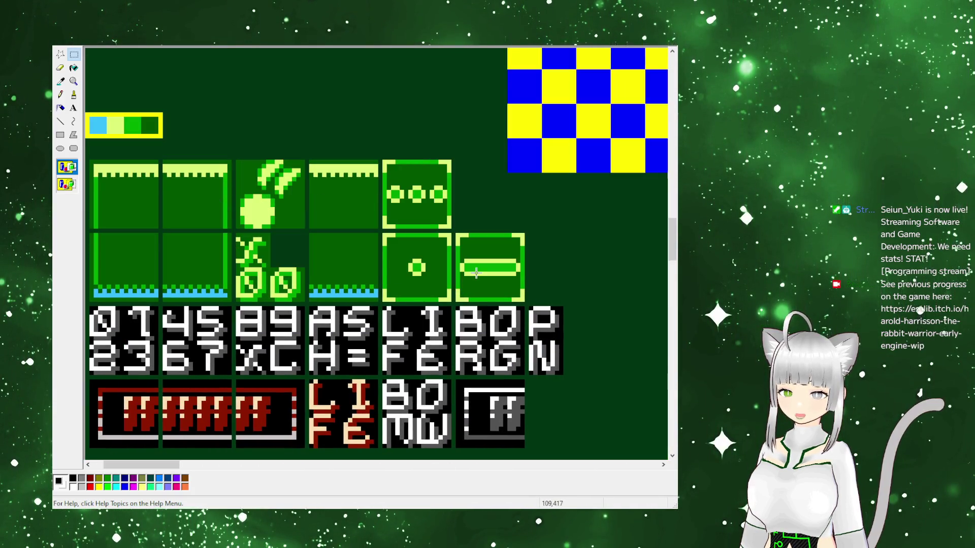
mouse_move(384, 161)
mouse_down()
mouse_move(459, 245)
mouse_move(533, 244)
mouse_move(469, 224)
mouse_up()
click(449, 249)
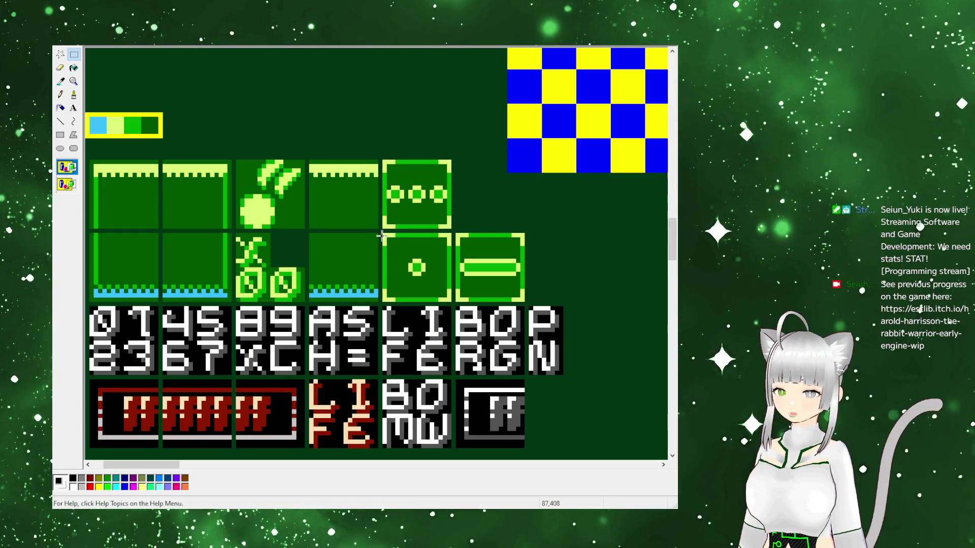
drag(381, 234, 451, 302)
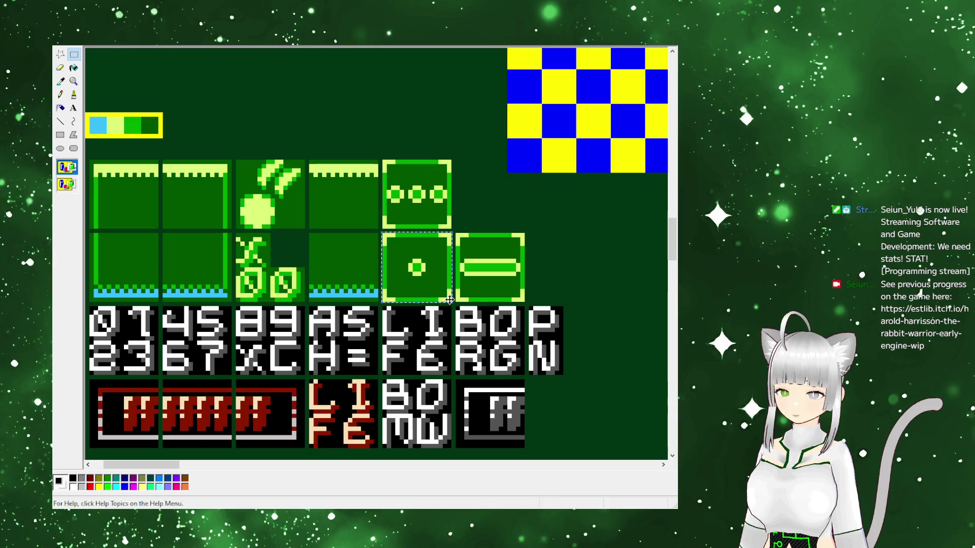
click(432, 322)
drag(152, 464, 339, 465)
key(ctrl+v)
mouse_move(116, 99)
mouse_down()
mouse_move(204, 104)
mouse_move(418, 174)
mouse_move(401, 170)
mouse_up()
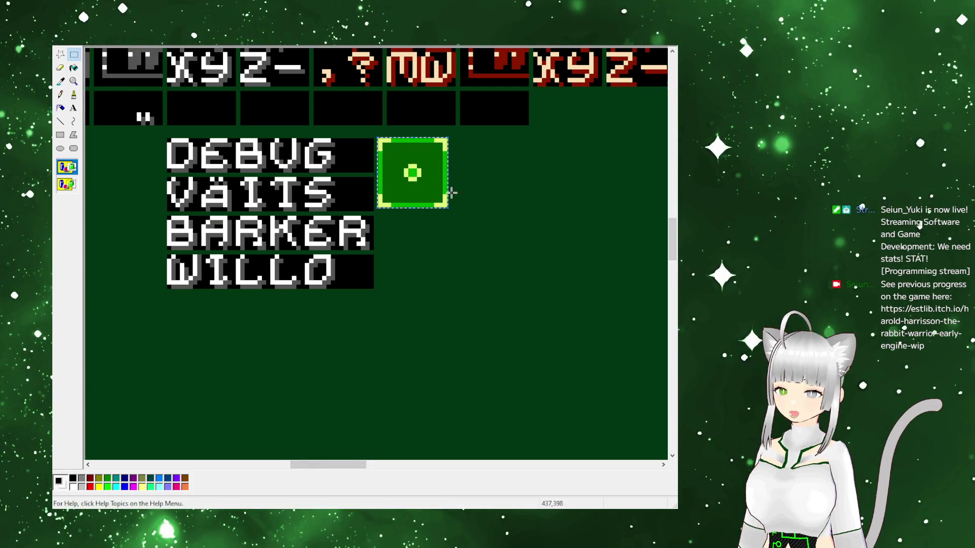
Lay four copies of the green single-dot tile in a row beside DEBUG
mouse_move(423, 181)
mouse_down()
mouse_move(502, 181)
mouse_move(537, 166)
mouse_move(626, 200)
mouse_move(631, 193)
mouse_up()
click(541, 241)
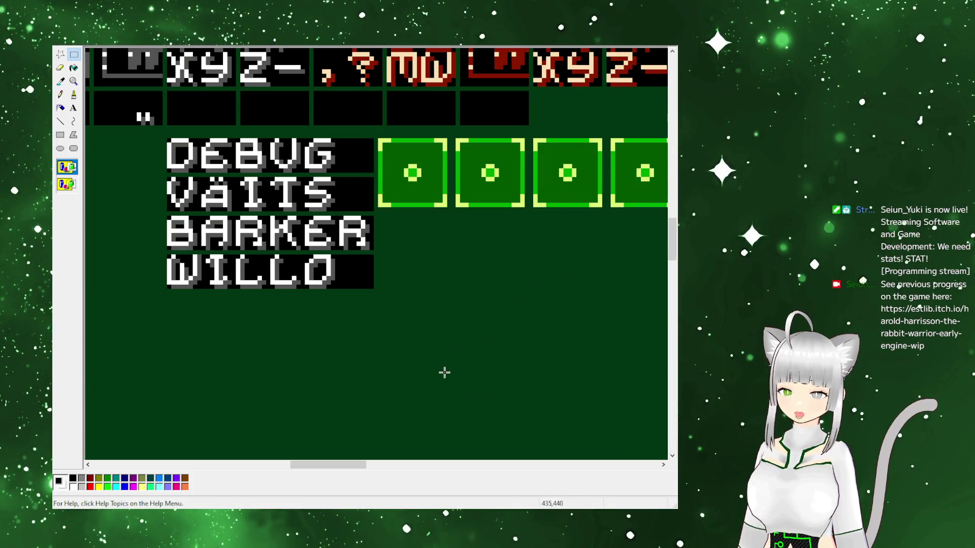
scroll(444, 373, up, 3)
scroll(432, 365, right, 2)
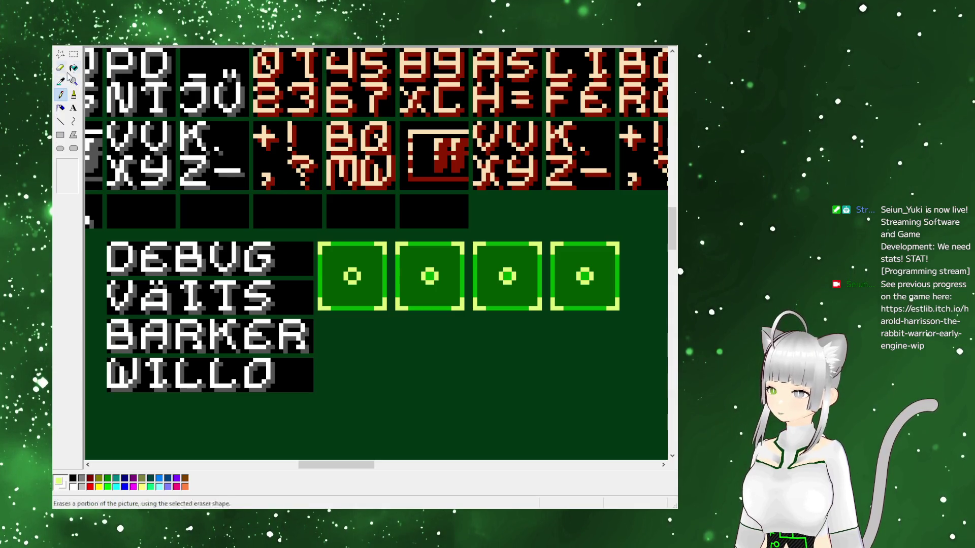
Paste the copied pink gem sprite onto the sprite sheet beside the dot tiles
mouse_move(314, 465)
mouse_down()
mouse_move(108, 466)
mouse_move(365, 466)
mouse_move(324, 465)
mouse_up()
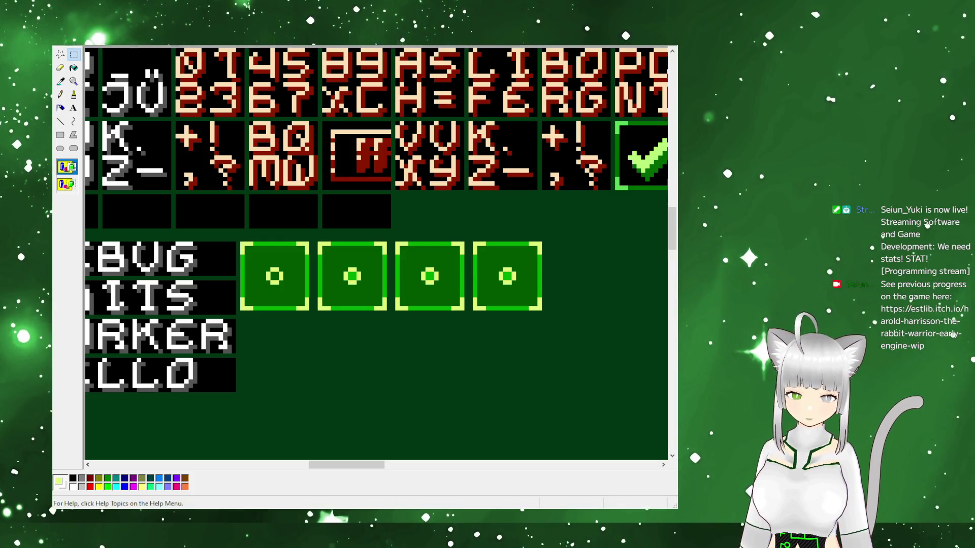
key(ctrl+v)
Place the pink gem on the first dot tile and fill its interior bright green
mouse_move(106, 69)
mouse_down()
mouse_move(268, 228)
mouse_move(289, 288)
mouse_move(278, 279)
mouse_up()
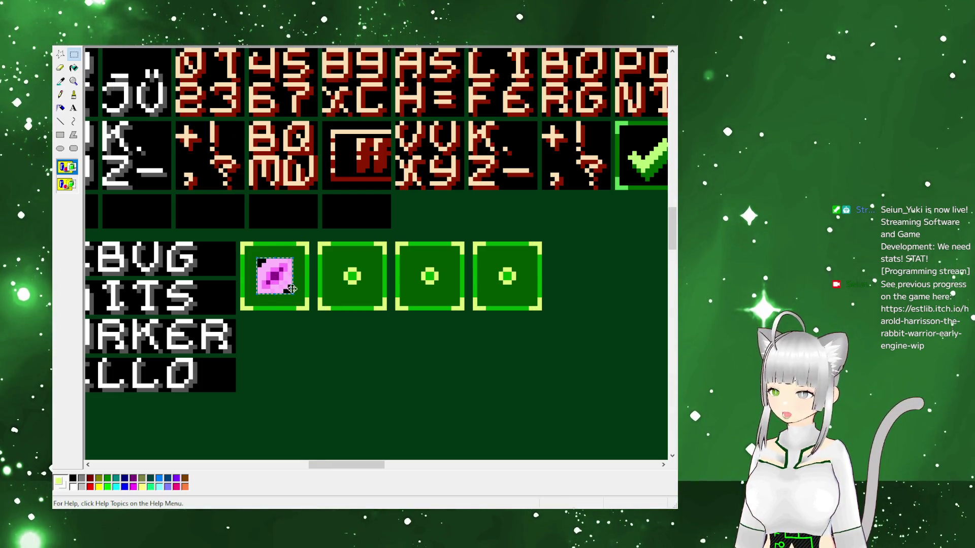
click(329, 281)
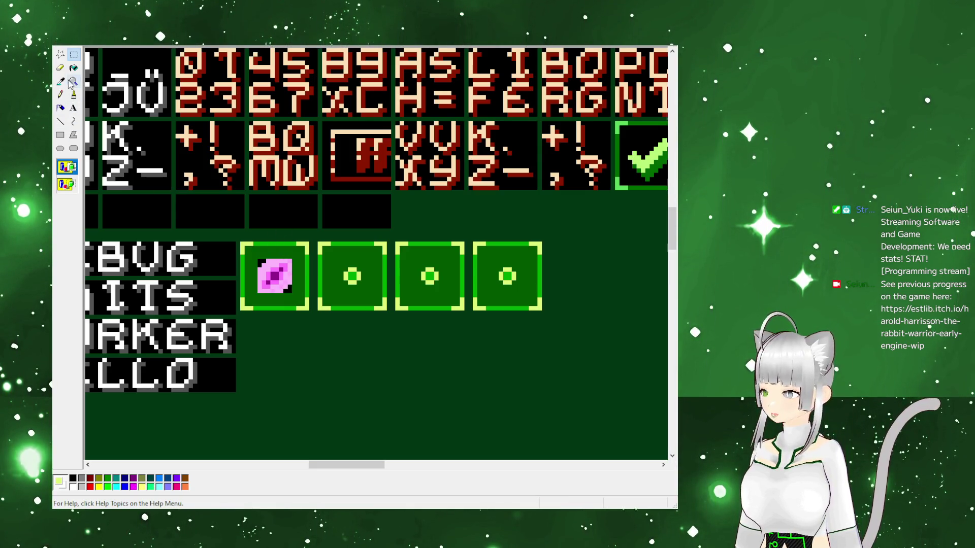
click(262, 258)
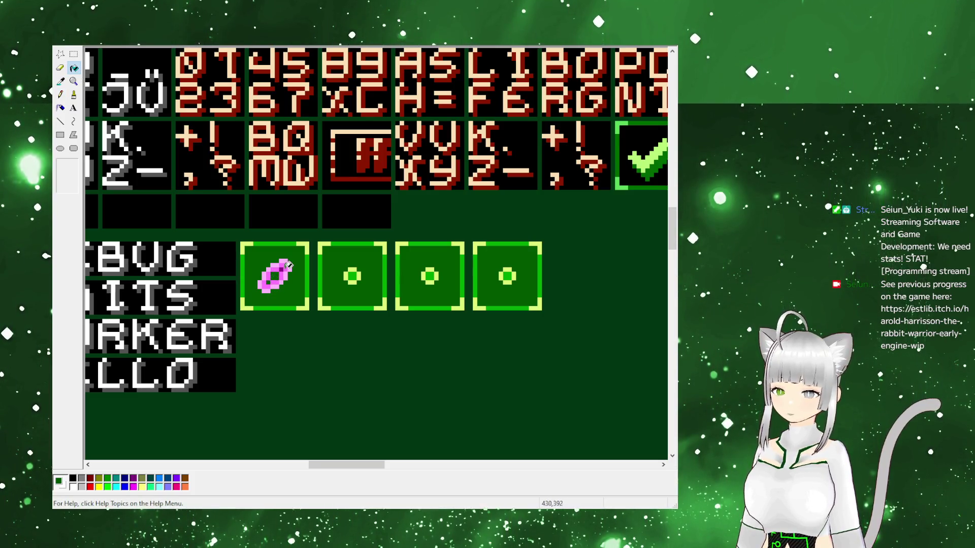
click(244, 257)
click(267, 279)
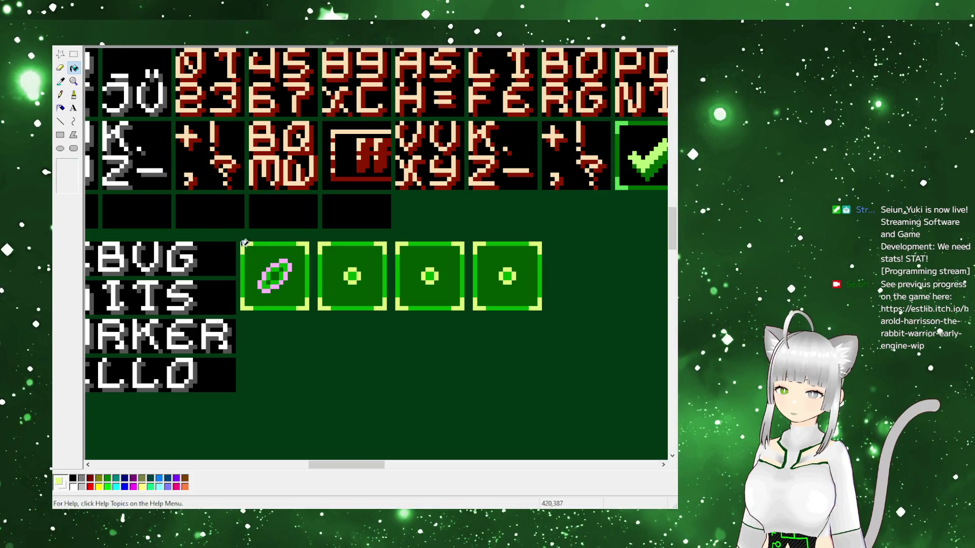
Undo a stray background fill, recolour the gem's outline light green, and paste the next sprite
click(268, 264)
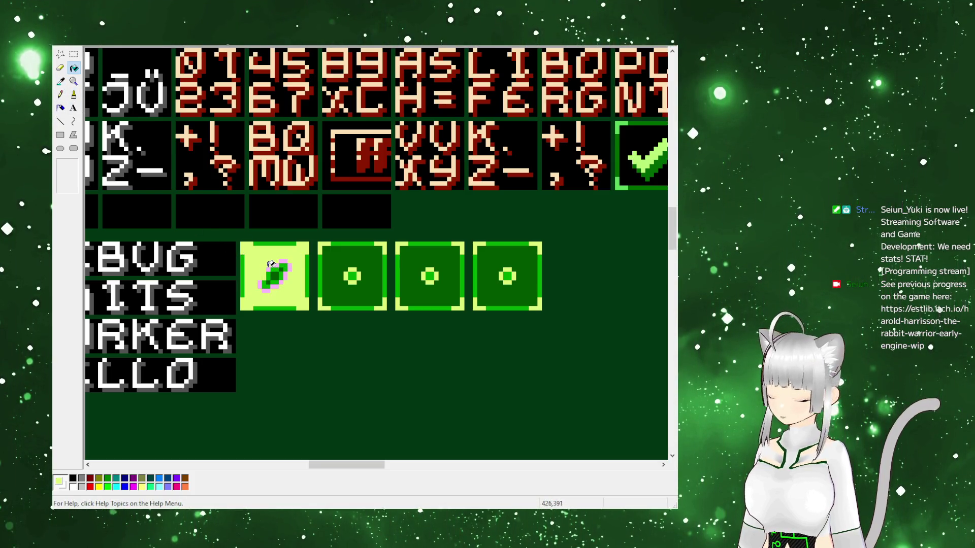
key(ctrl+z)
click(272, 263)
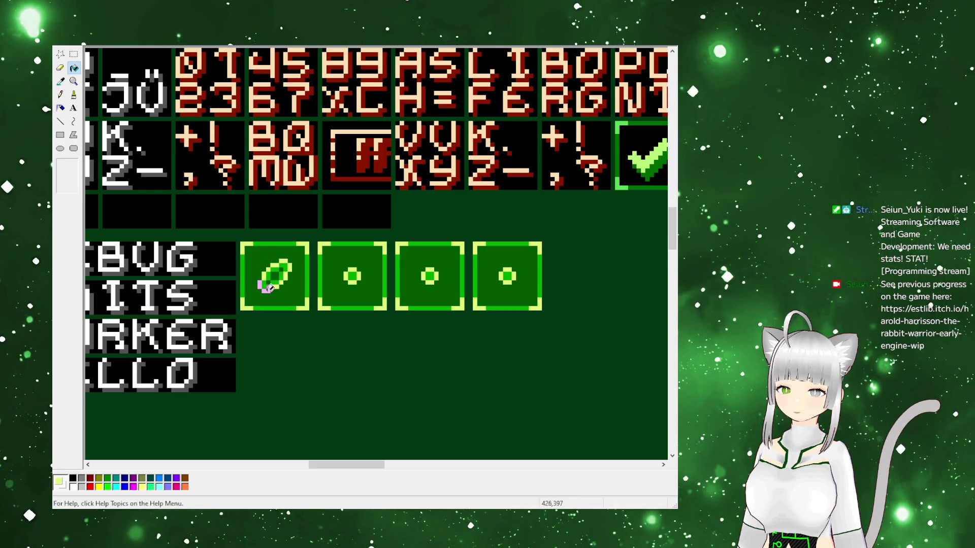
key(s)
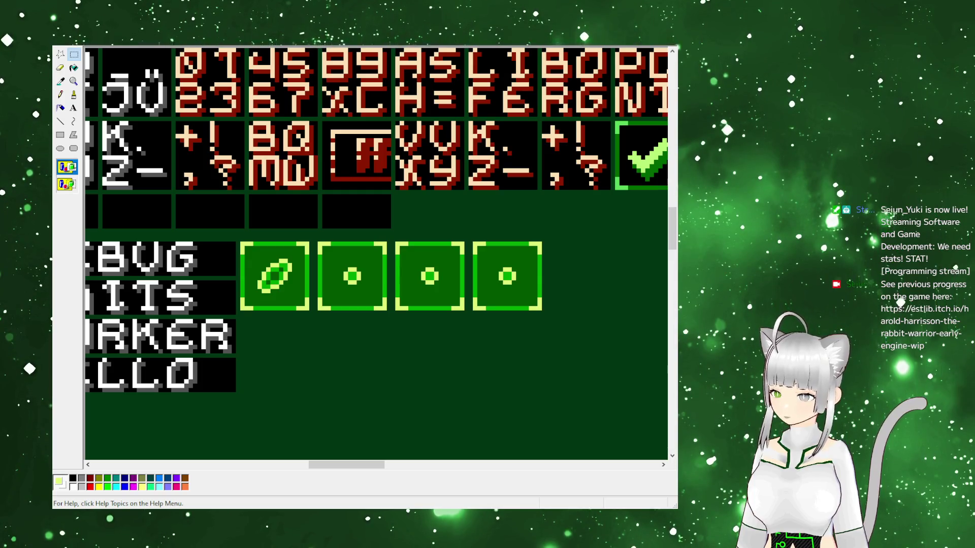
key(ctrl+v)
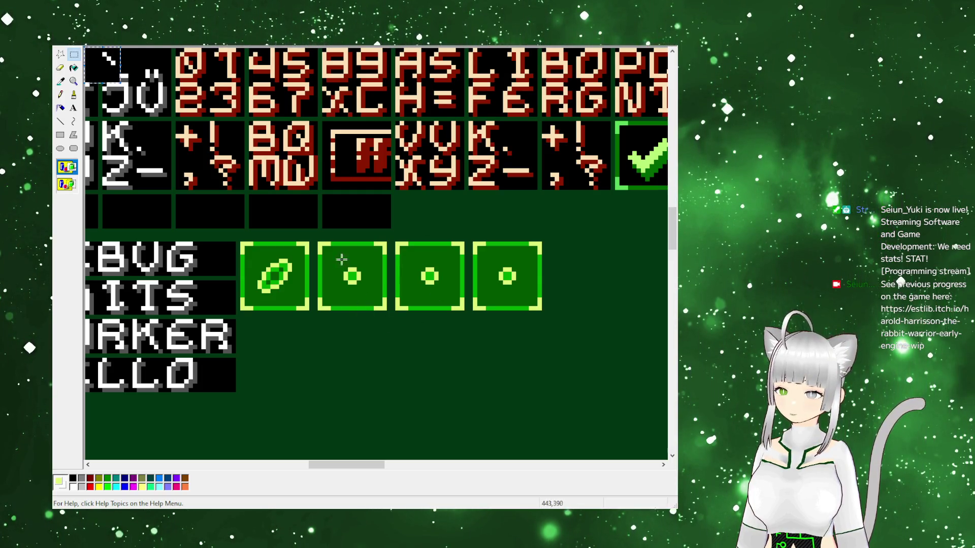
Move the pasted bomb onto the second tile and fill its black body green
mouse_move(104, 76)
mouse_down()
mouse_move(356, 309)
mouse_move(349, 277)
mouse_up()
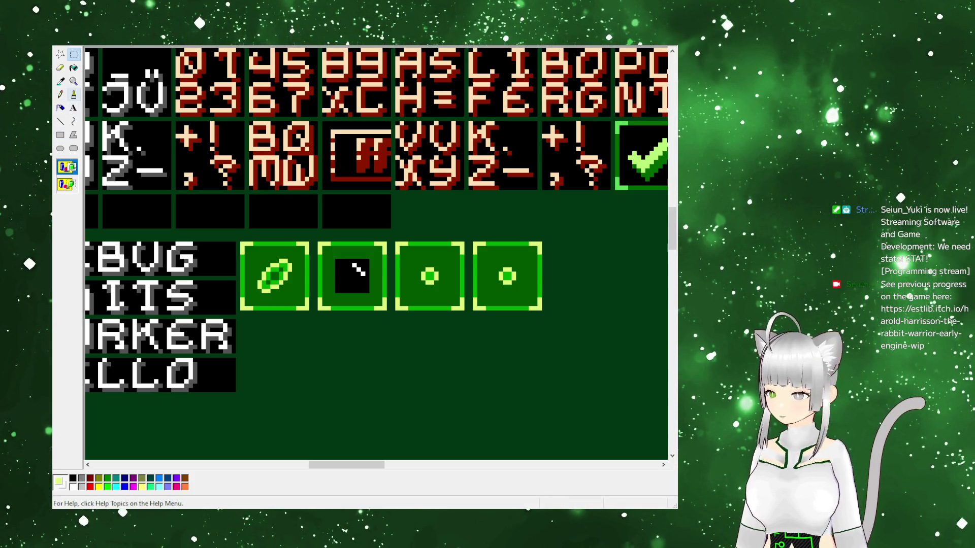
click(61, 120)
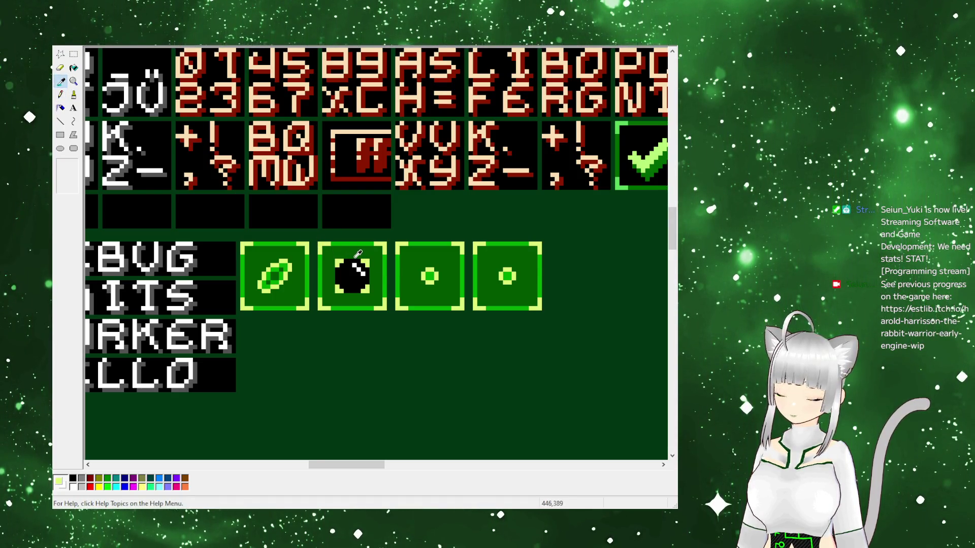
click(74, 68)
click(363, 275)
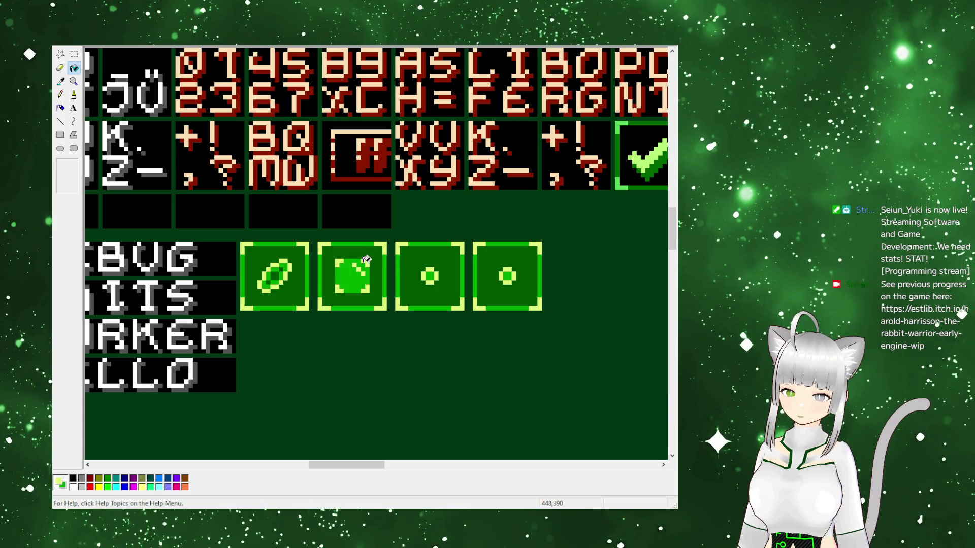
Sample a green from the sprites and fill the bomb's highlight lines and patches with it
click(61, 81)
click(381, 293)
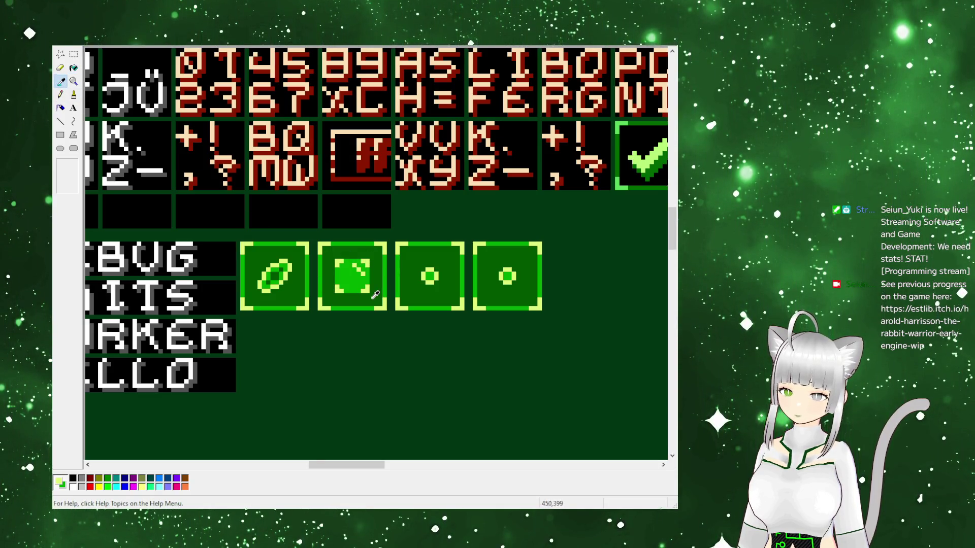
click(365, 280)
click(347, 262)
click(339, 288)
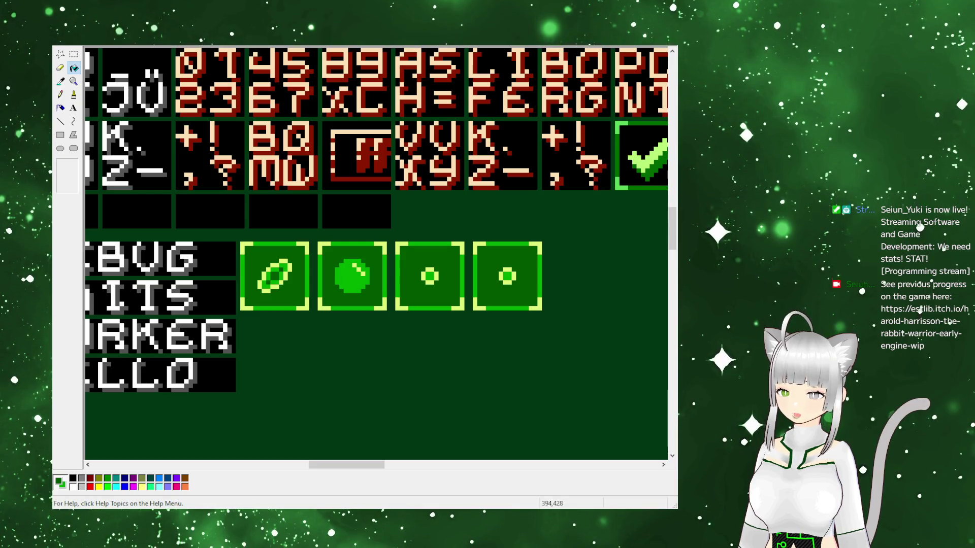
Paste the checkered sprite into the third green box and fill the black around it green
click(551, 358)
key(ctrl+v)
mouse_move(111, 68)
mouse_down()
mouse_move(534, 346)
mouse_move(430, 279)
mouse_up()
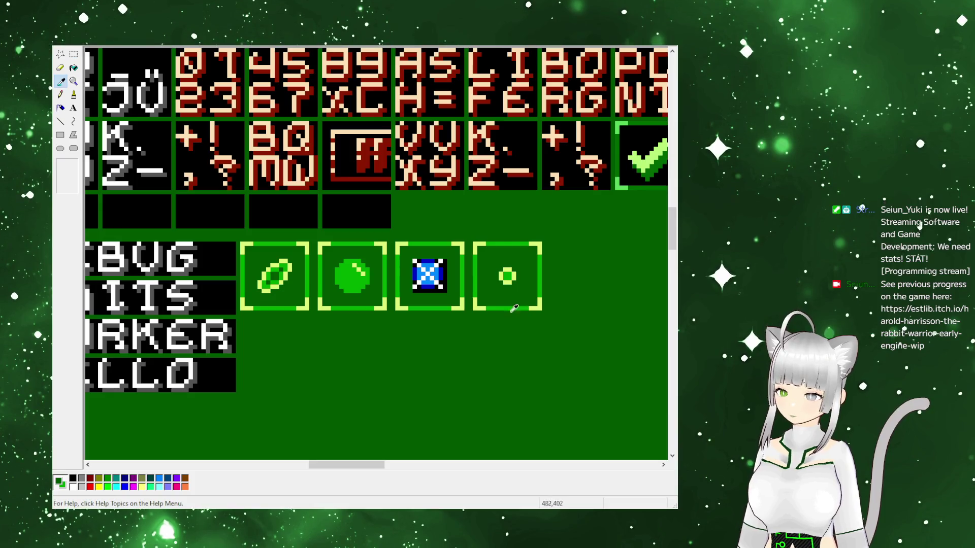
click(434, 297)
click(439, 282)
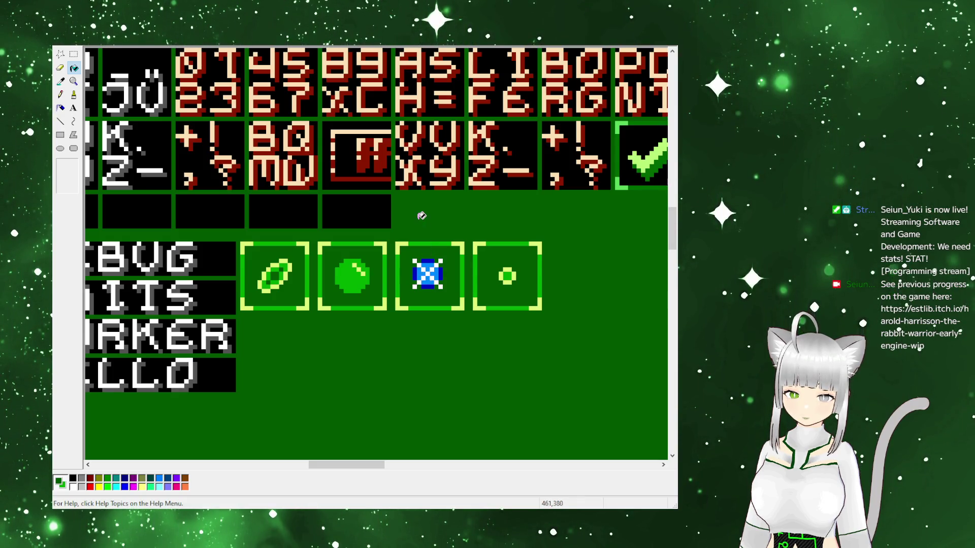
Sample the orb's bright green and recolour the top and bottom of the blue sprite
click(61, 81)
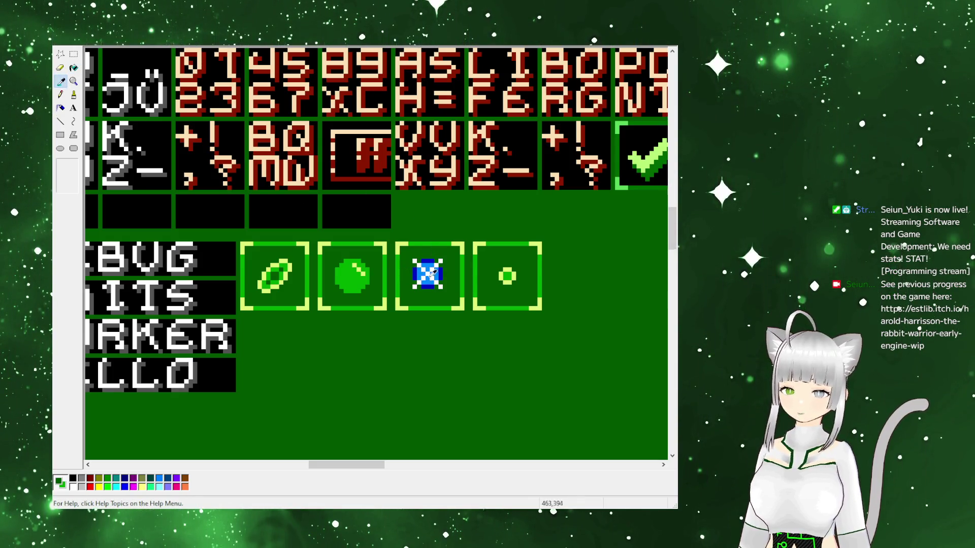
click(400, 264)
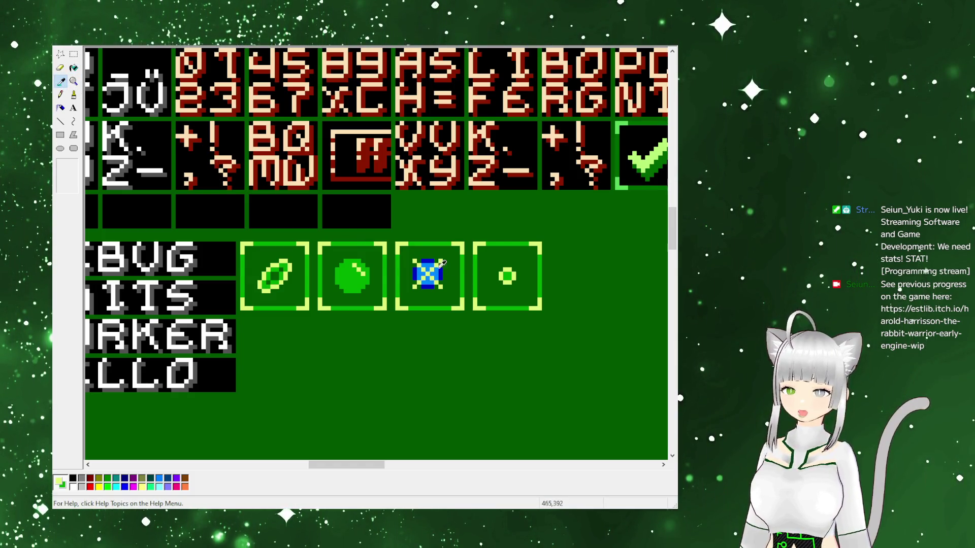
click(357, 269)
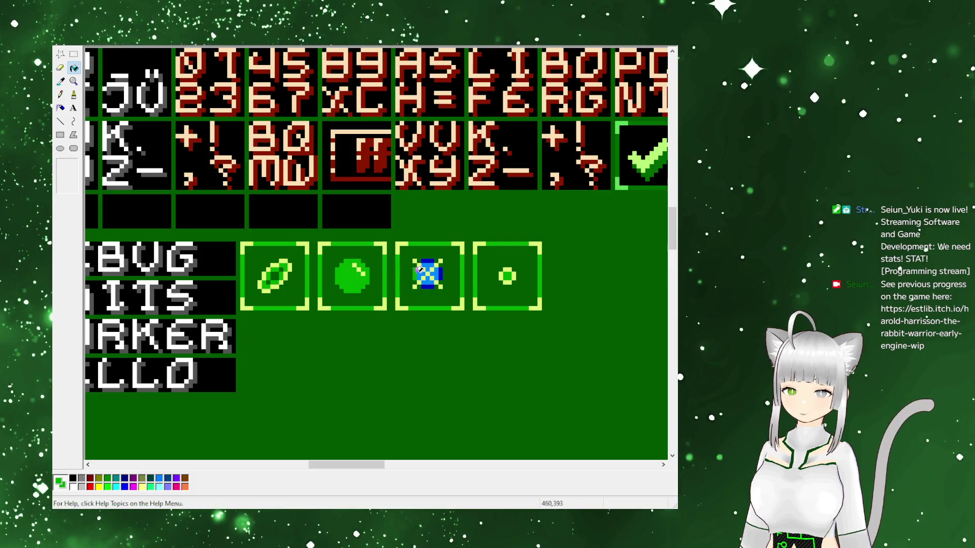
click(429, 259)
click(436, 286)
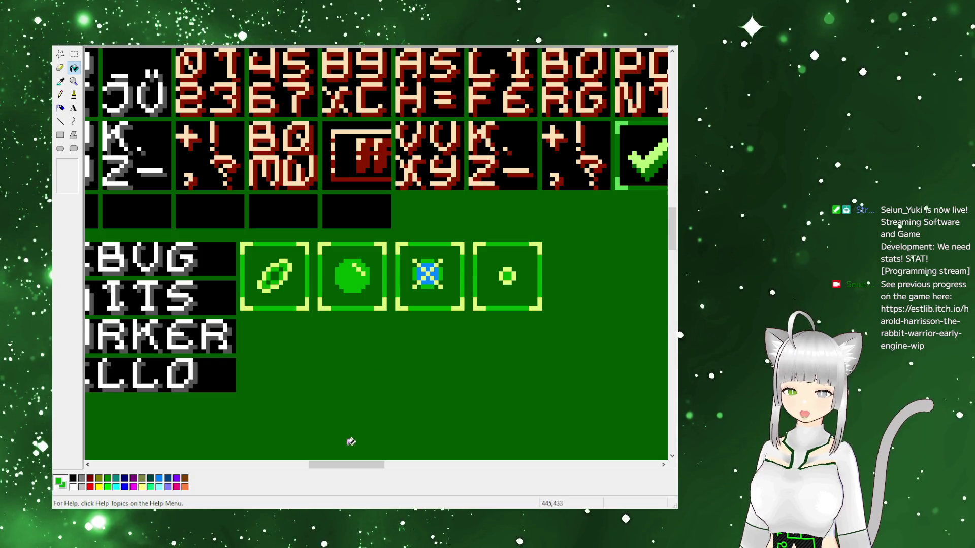
mouse_move(349, 466)
mouse_down()
mouse_move(142, 463)
mouse_move(443, 429)
mouse_move(354, 428)
mouse_move(371, 419)
mouse_up()
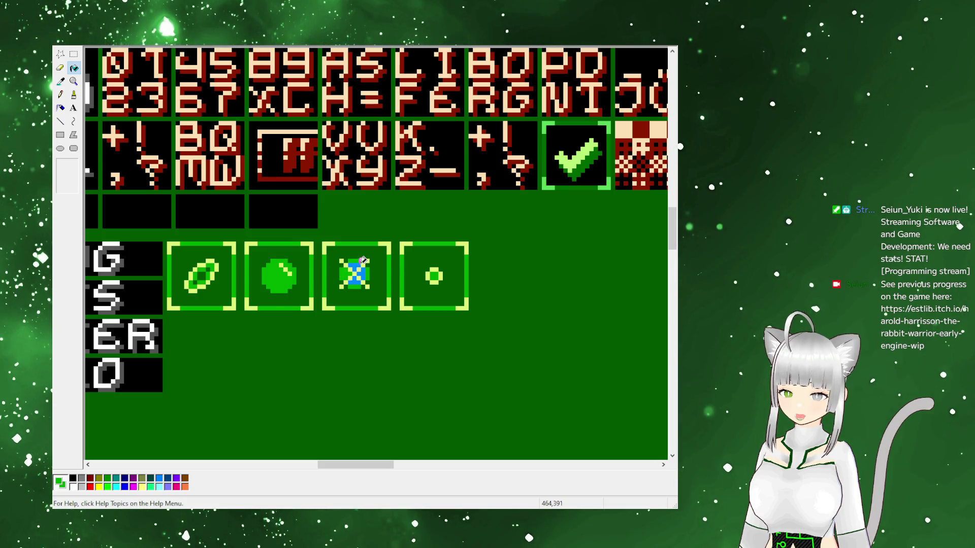
Turn the X sprite's remaining blue pixels green and sample the fourth box's dot green
click(362, 273)
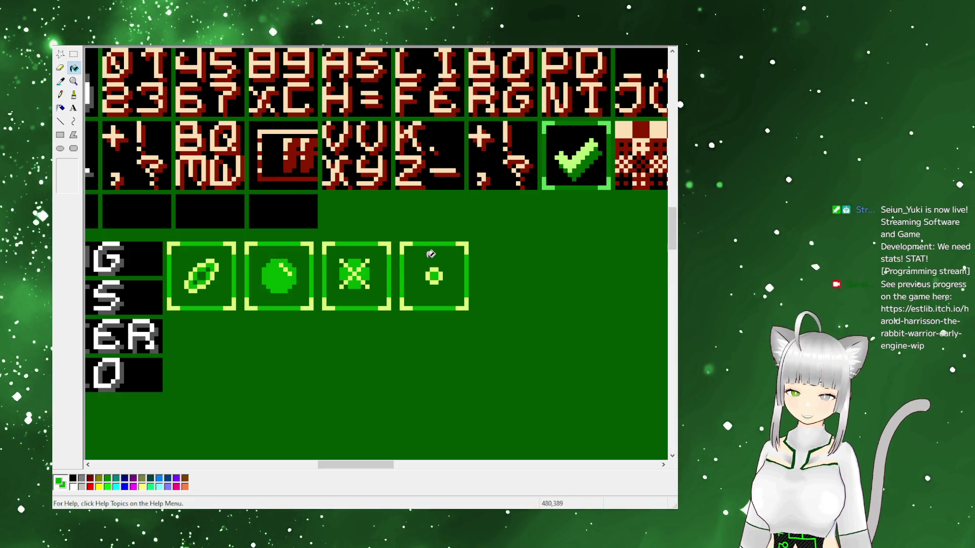
click(74, 55)
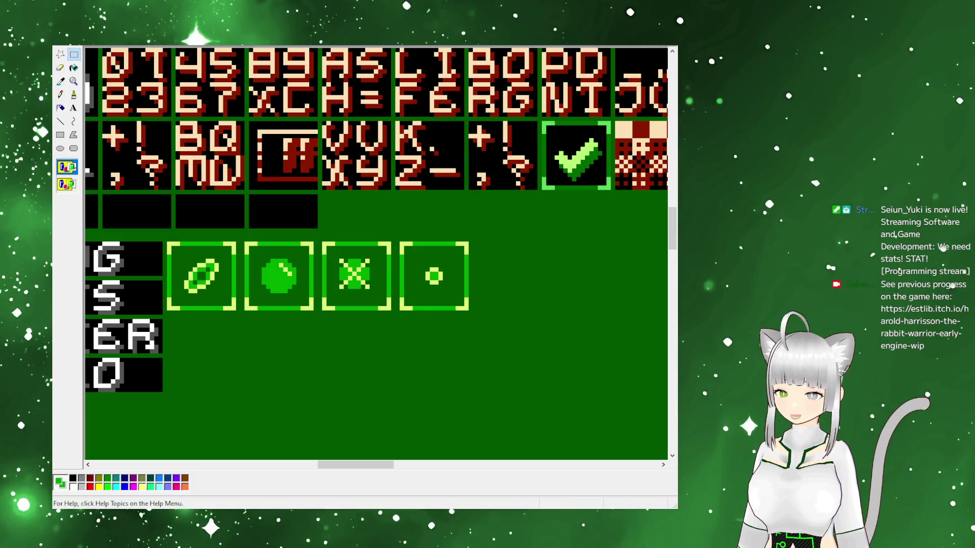
key(i)
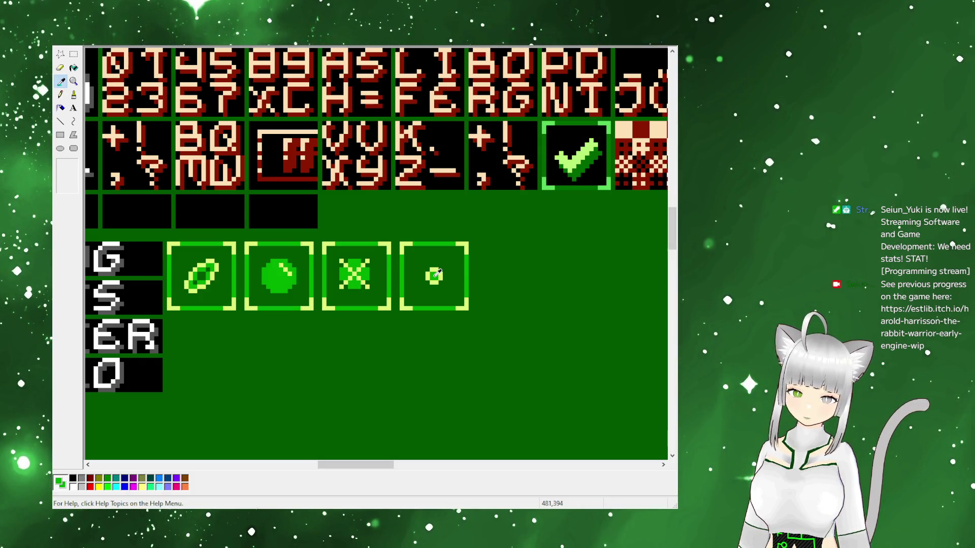
click(434, 274)
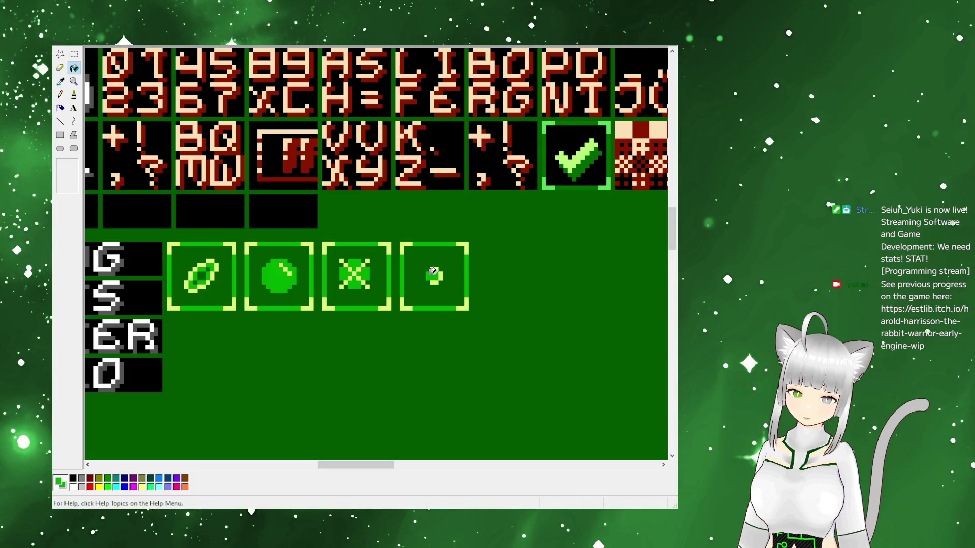
Draw a pixel sword blade and lower-left hilt over the dot in the fourth box
click(61, 95)
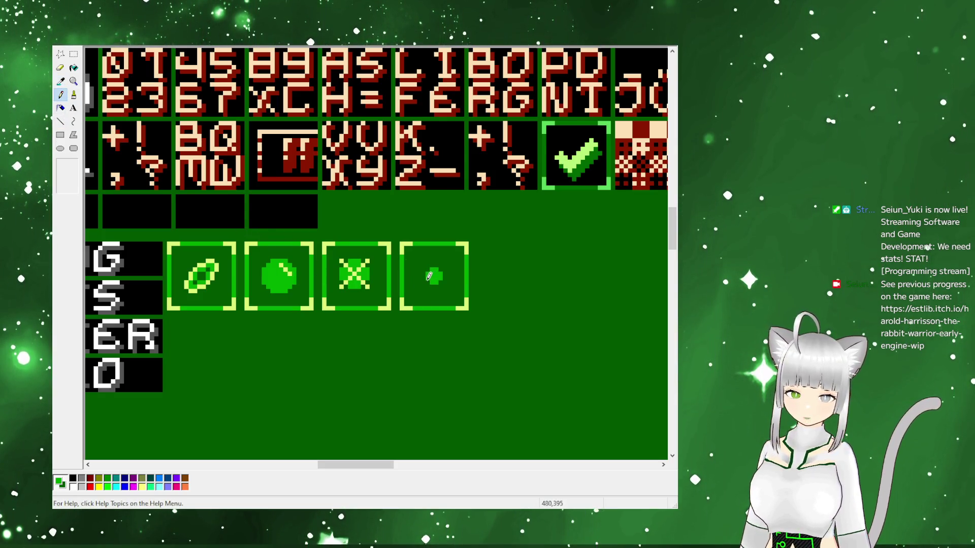
drag(431, 277, 446, 265)
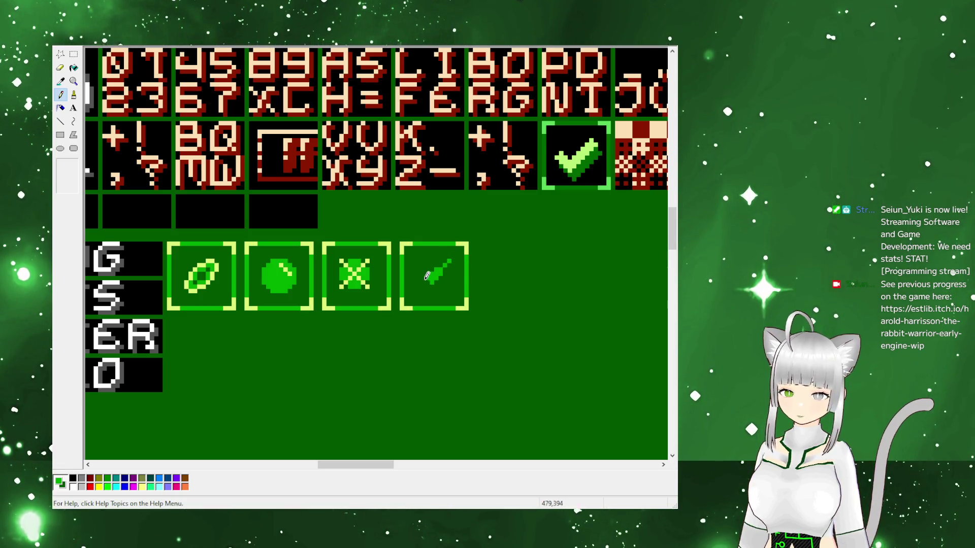
drag(427, 276, 435, 282)
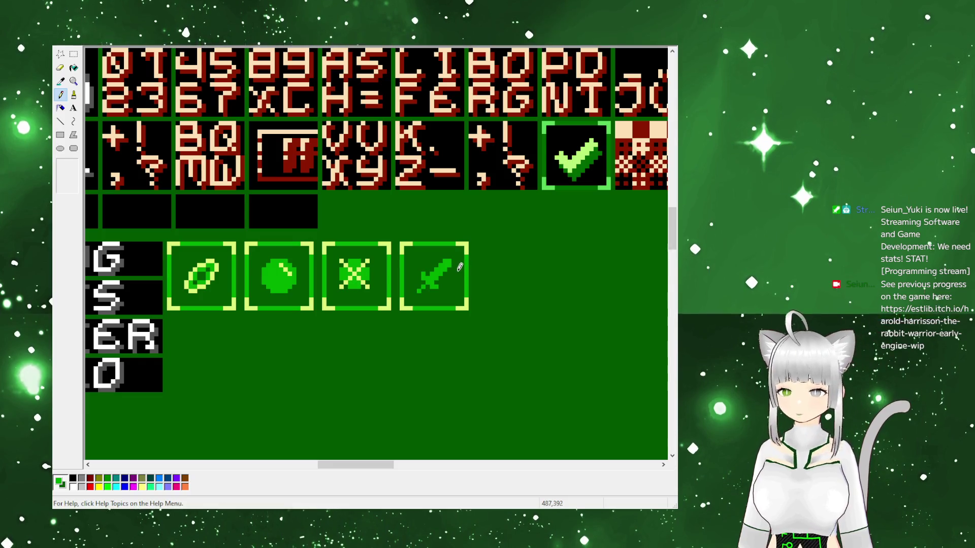
click(60, 81)
click(336, 274)
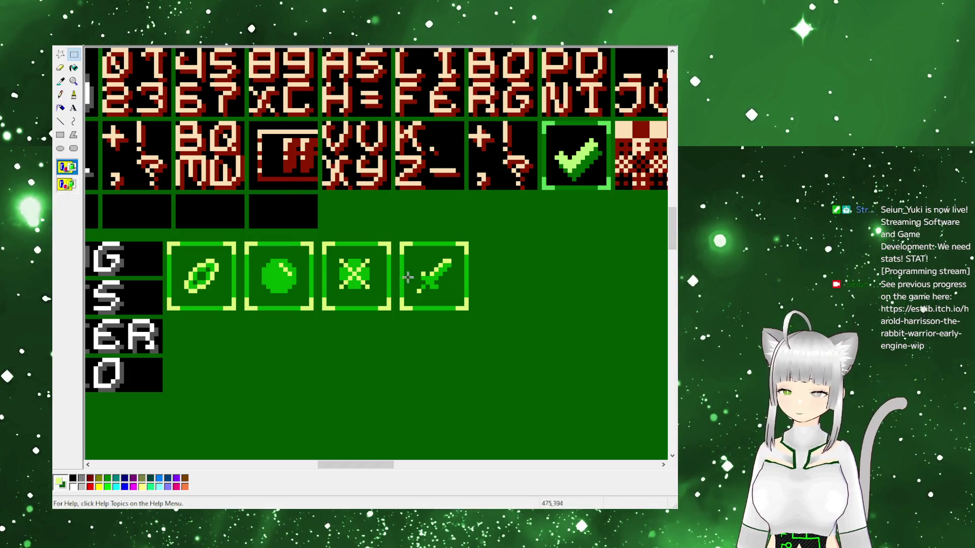
click(97, 96)
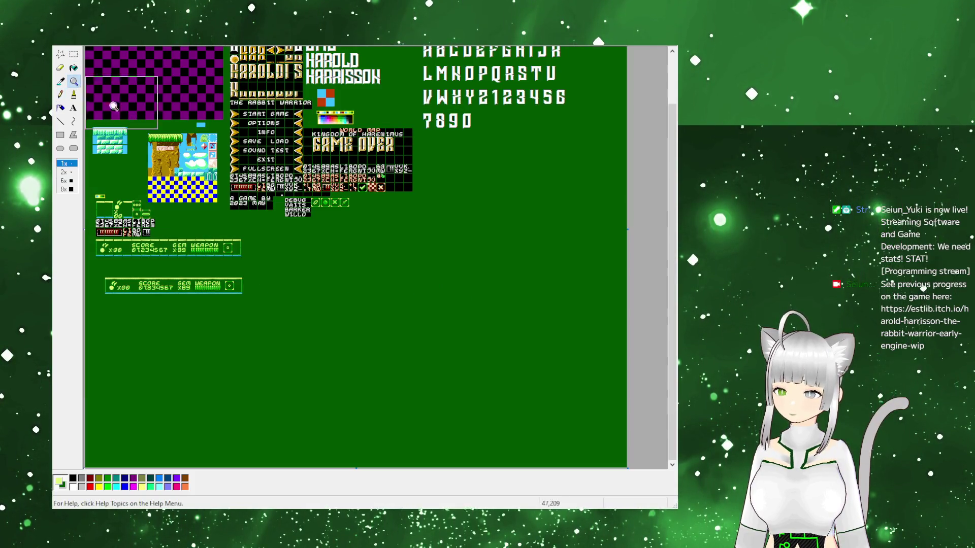
click(337, 202)
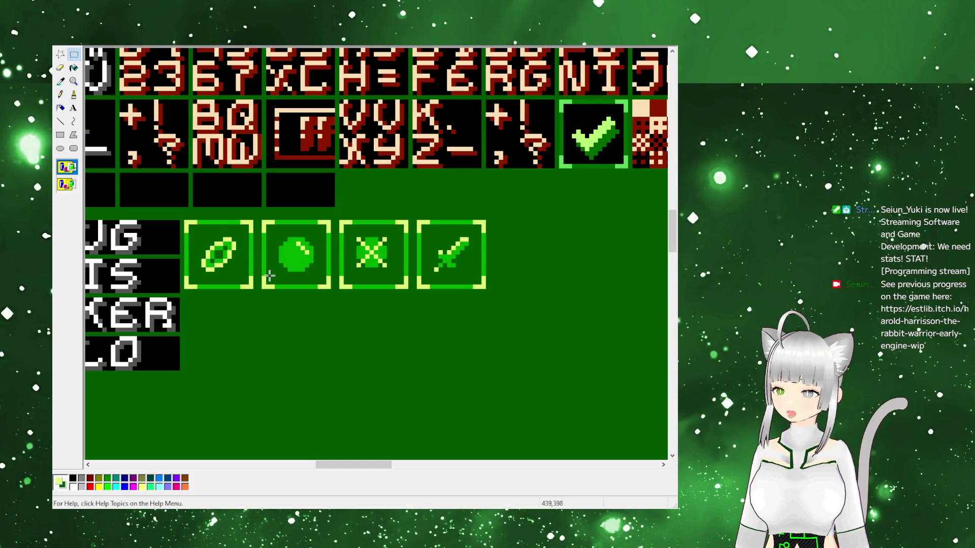
mouse_move(184, 221)
mouse_down()
mouse_move(238, 260)
mouse_move(253, 290)
mouse_up()
click(293, 319)
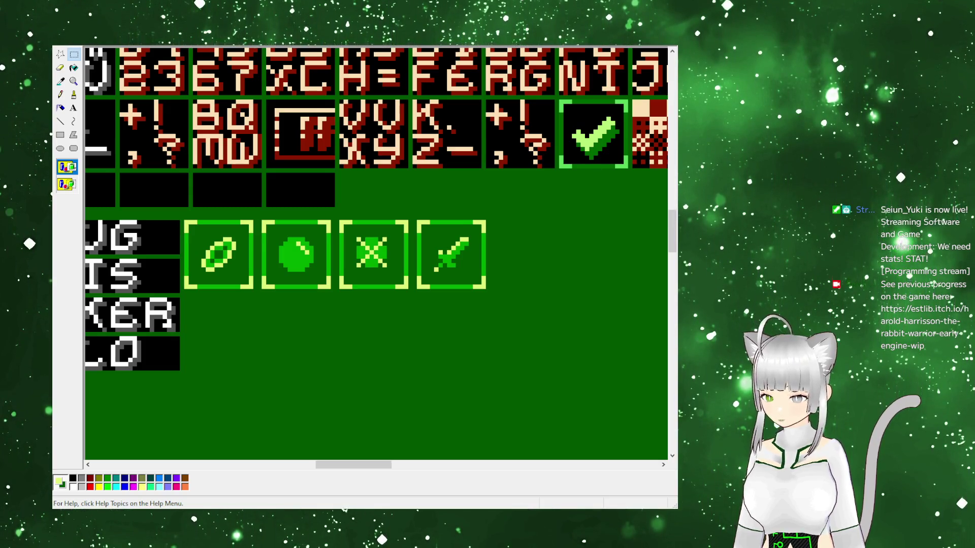
drag(261, 220, 332, 290)
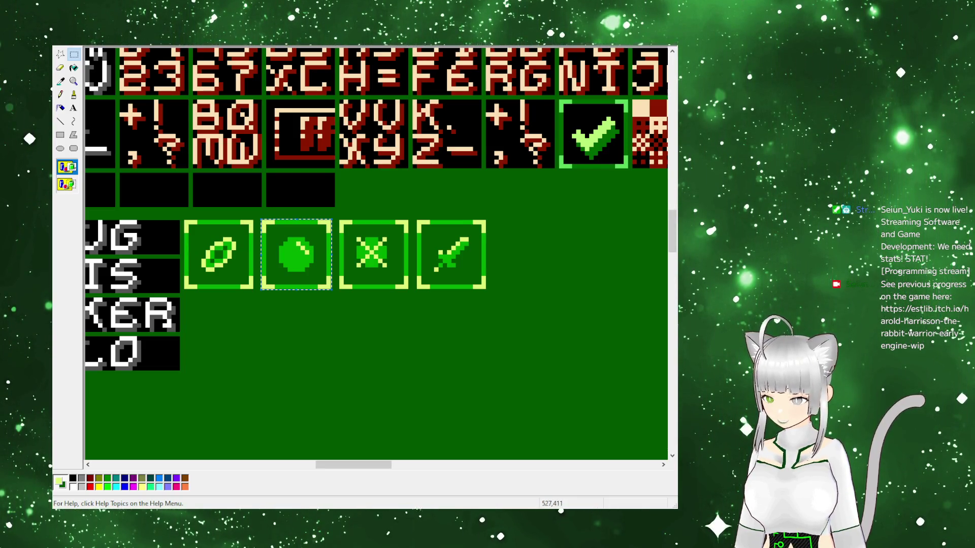
click(389, 231)
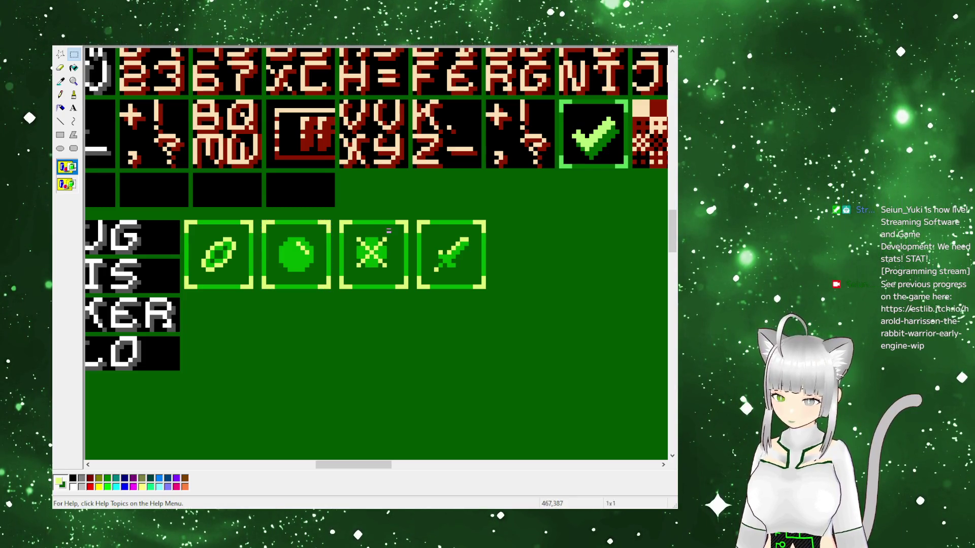
drag(340, 219, 409, 289)
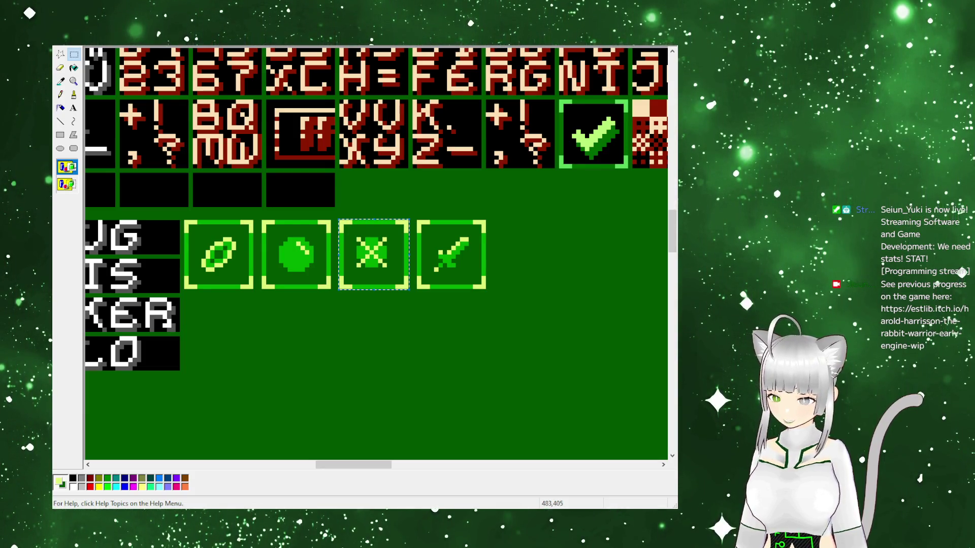
drag(416, 220, 486, 290)
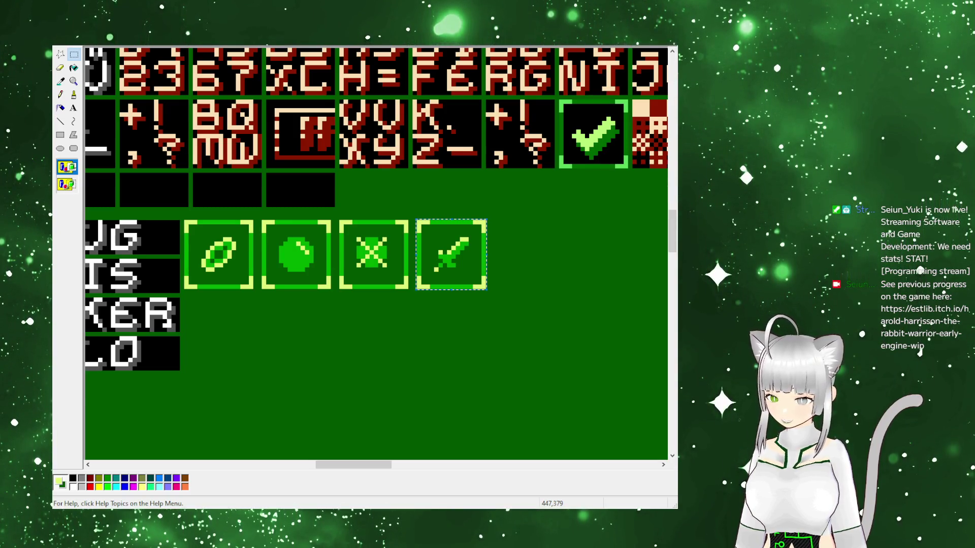
click(283, 308)
mouse_move(353, 470)
mouse_down()
mouse_move(325, 469)
mouse_move(334, 469)
mouse_up()
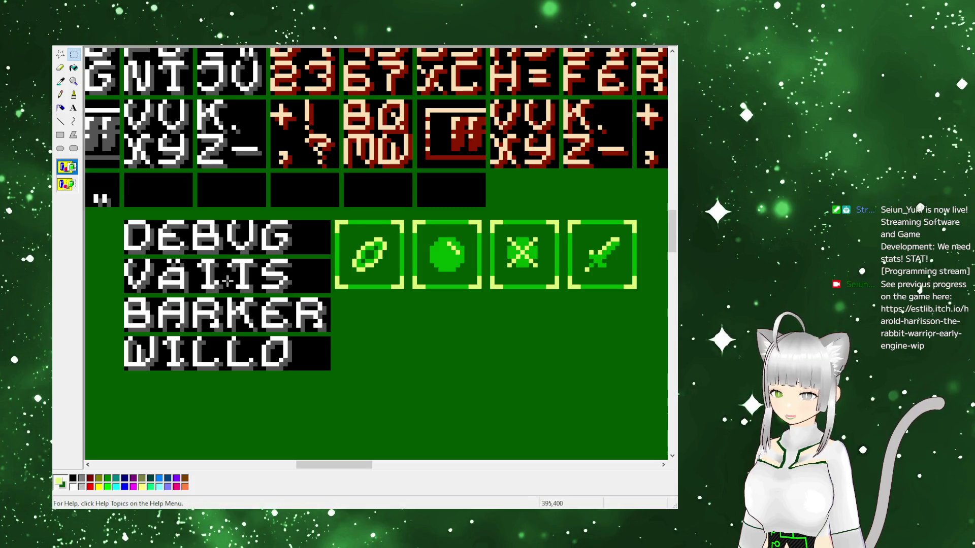
Try a dark-green fill on the light-blue strip, then undo it
mouse_move(350, 464)
mouse_down()
mouse_move(175, 451)
mouse_move(137, 438)
mouse_up()
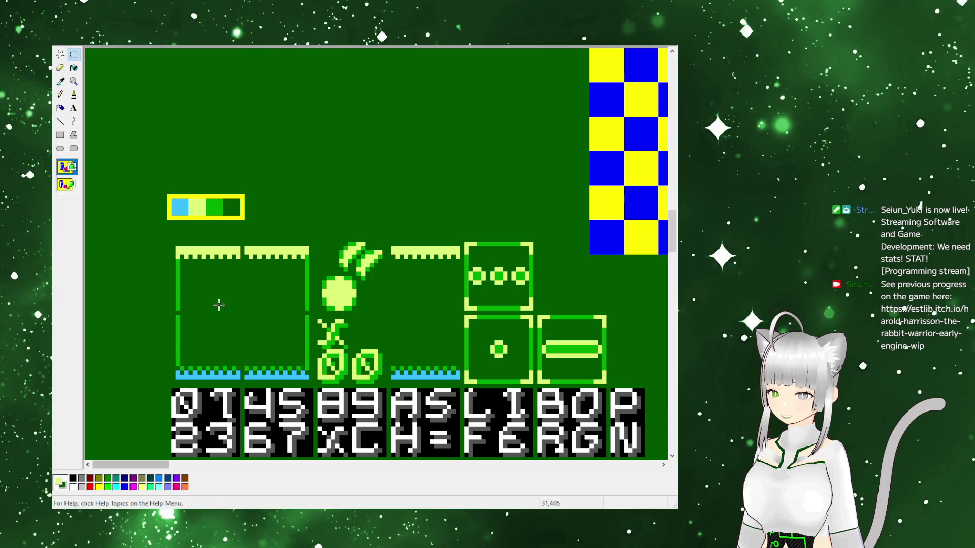
scroll(305, 320, up, 5)
ctrl+scroll(307, 318, up, 1)
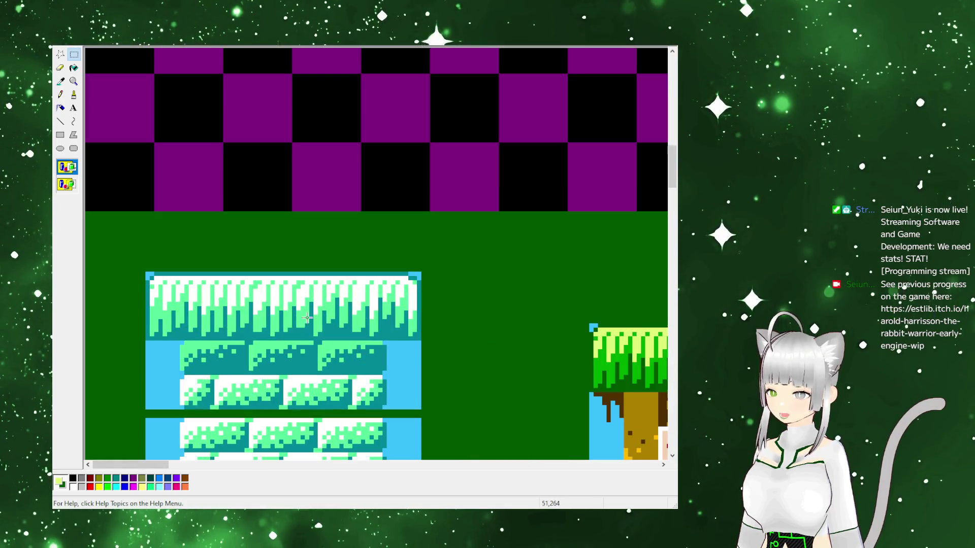
scroll(307, 318, down, 5)
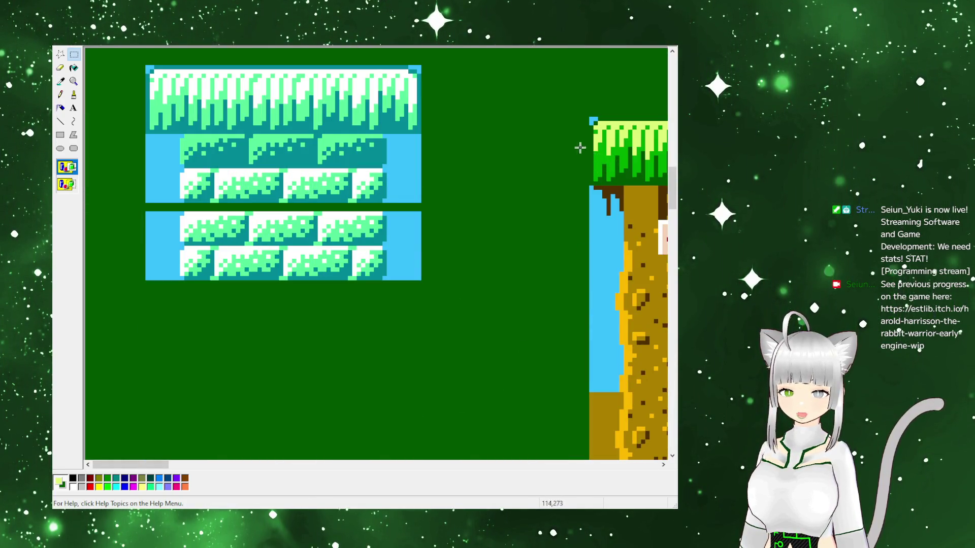
click(60, 81)
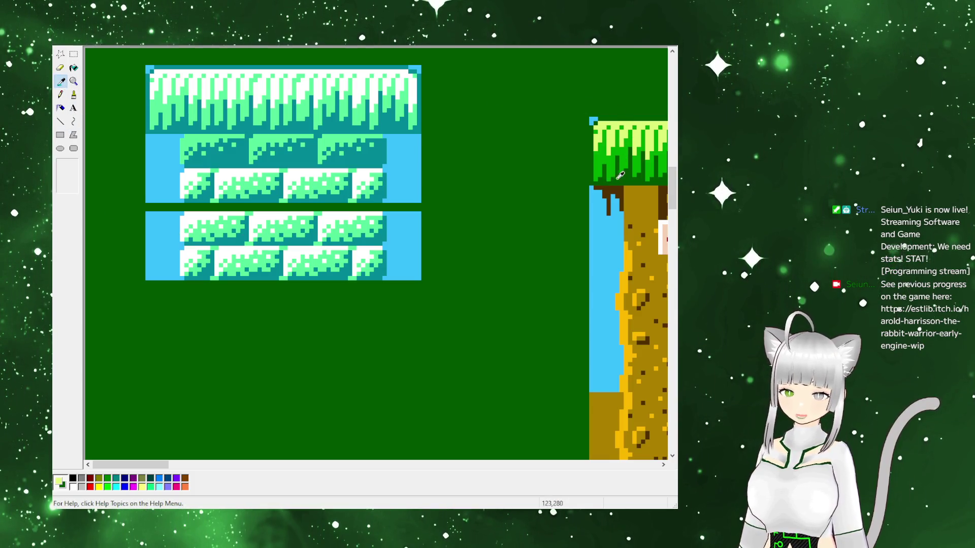
click(73, 67)
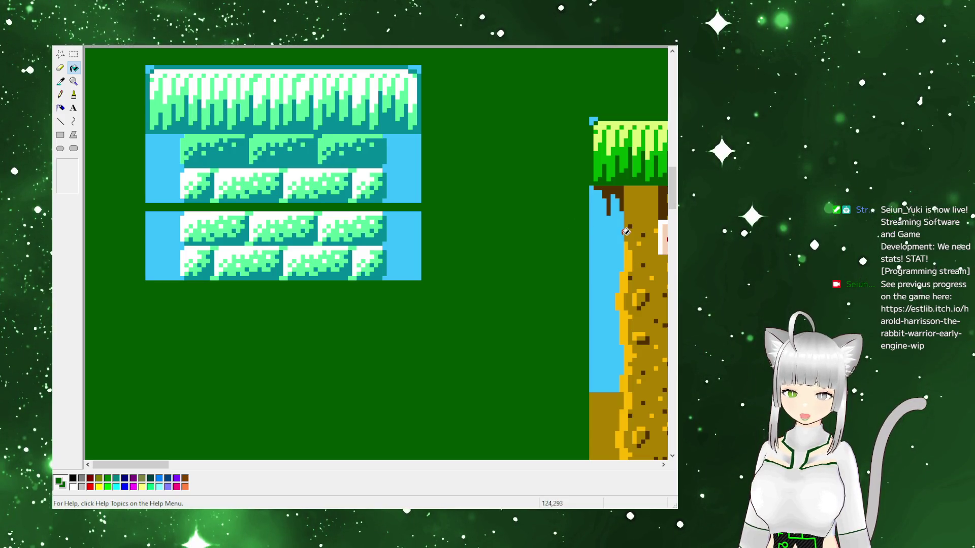
click(612, 257)
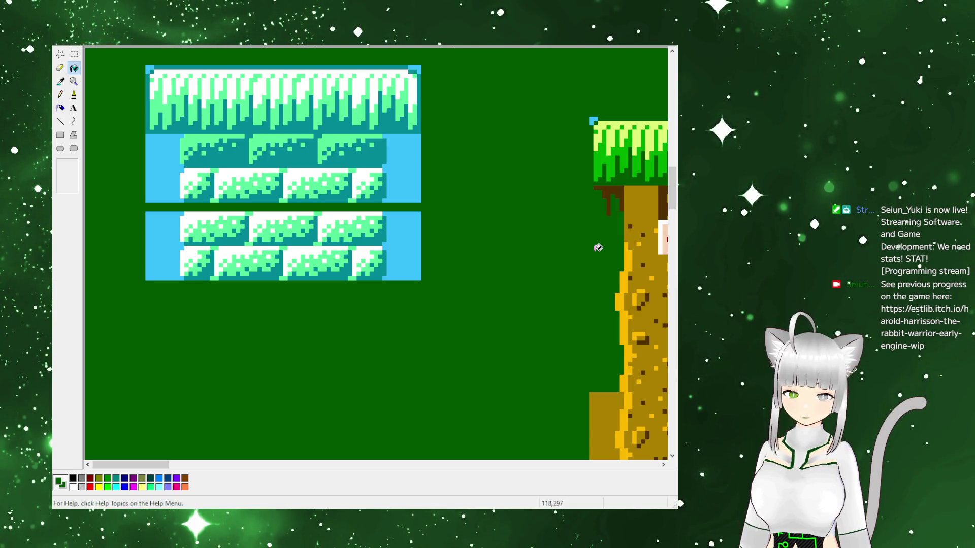
key(ctrl+z)
Scroll the canvas across until the name tiles and green icon row are in view
scroll(295, 452, down, 15)
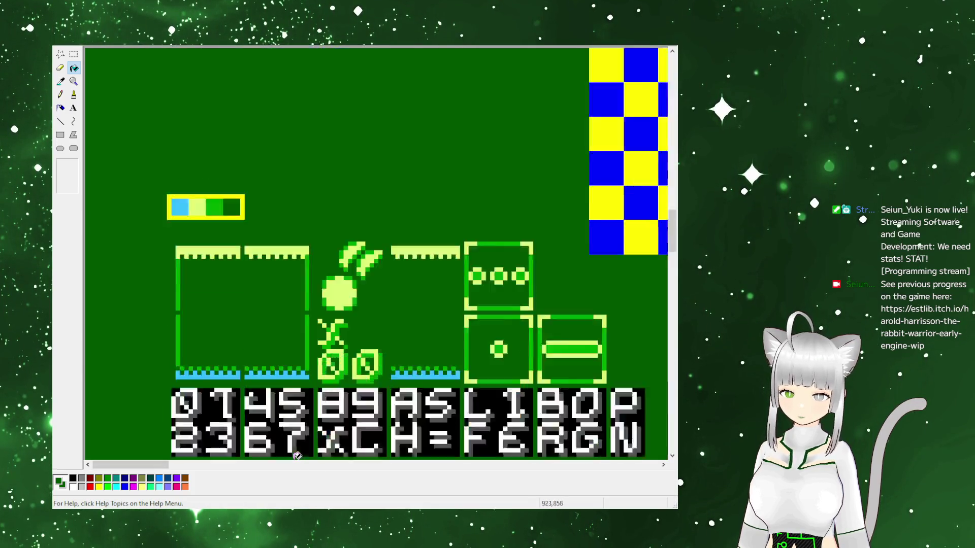
scroll(281, 425, up, 3)
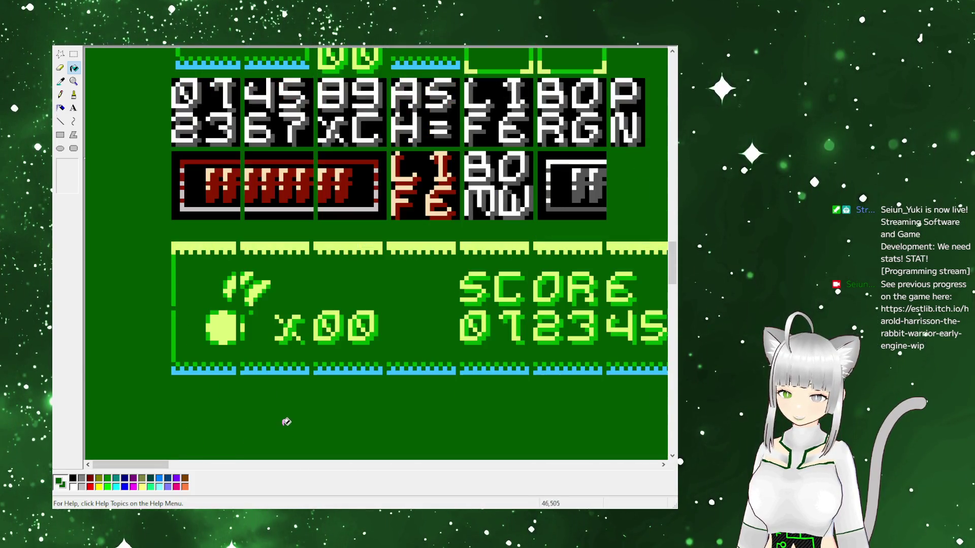
drag(148, 465, 312, 472)
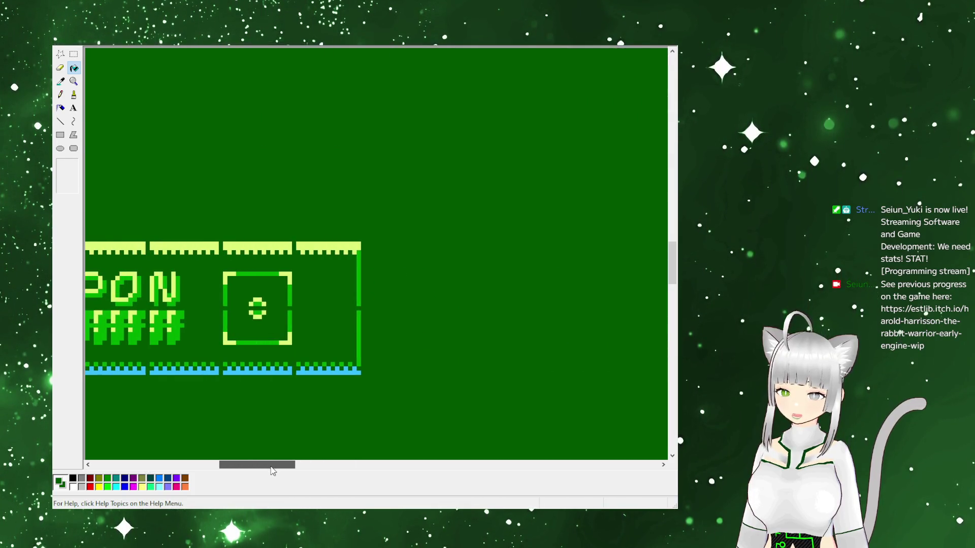
scroll(401, 407, up, 3)
drag(304, 465, 359, 462)
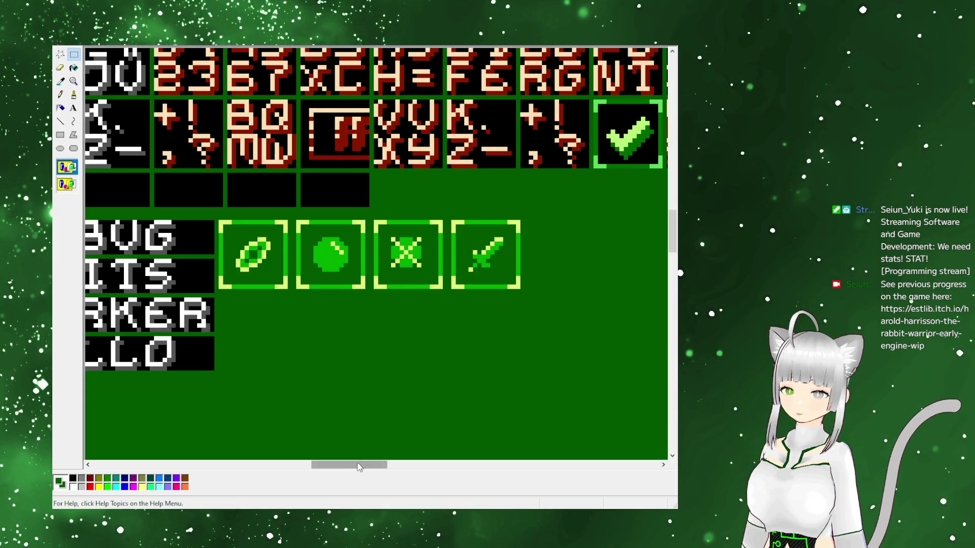
Make red the drawing colour and undo a stray yellow pencil line beside the names
drag(350, 464, 324, 464)
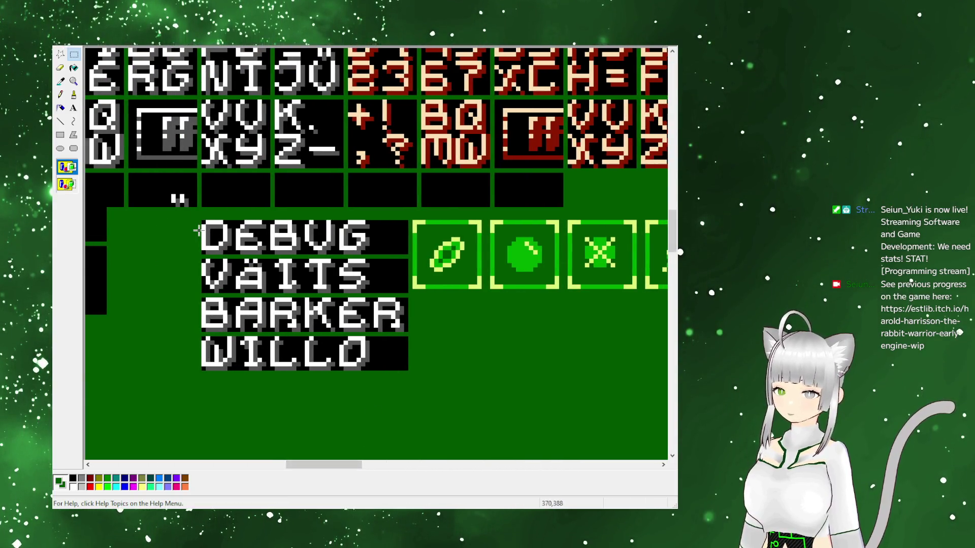
click(61, 96)
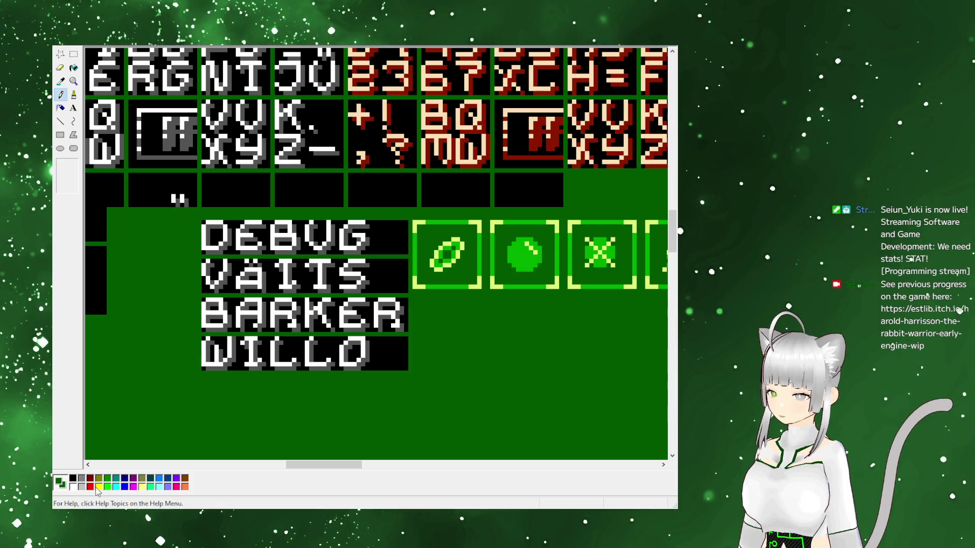
drag(199, 217, 200, 311)
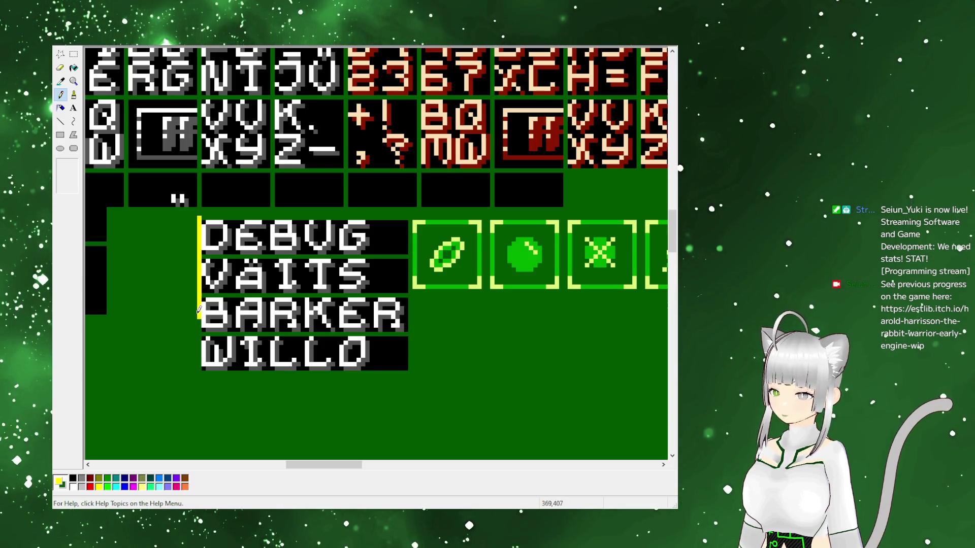
click(90, 487)
key(ctrl+z)
Draw red lines across the top of DEBUG and between the VÄITS, BARKER and WILLO rows
click(61, 122)
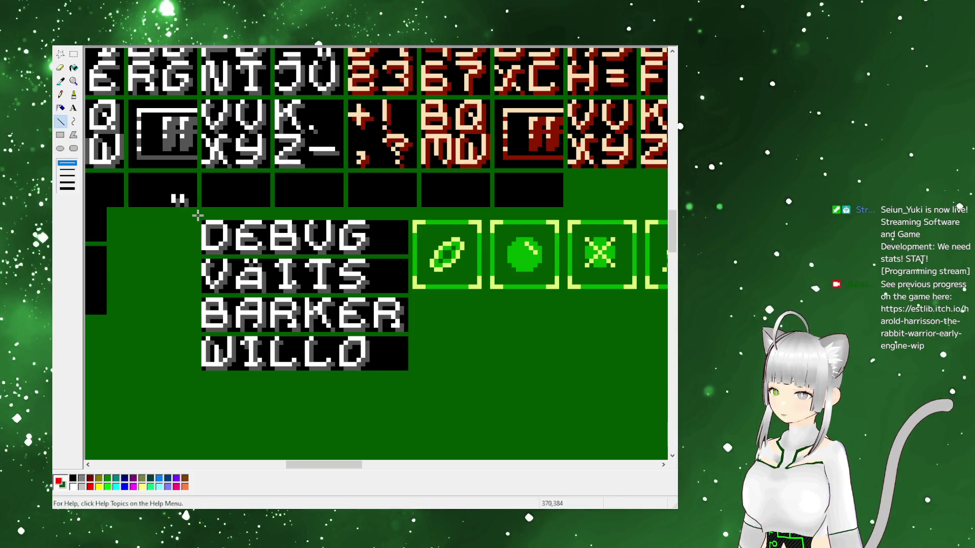
mouse_move(199, 218)
mouse_down()
mouse_move(409, 218)
mouse_move(410, 370)
mouse_move(215, 373)
mouse_move(198, 219)
mouse_up()
drag(198, 256, 409, 257)
drag(404, 295, 198, 295)
drag(198, 334, 410, 334)
click(61, 81)
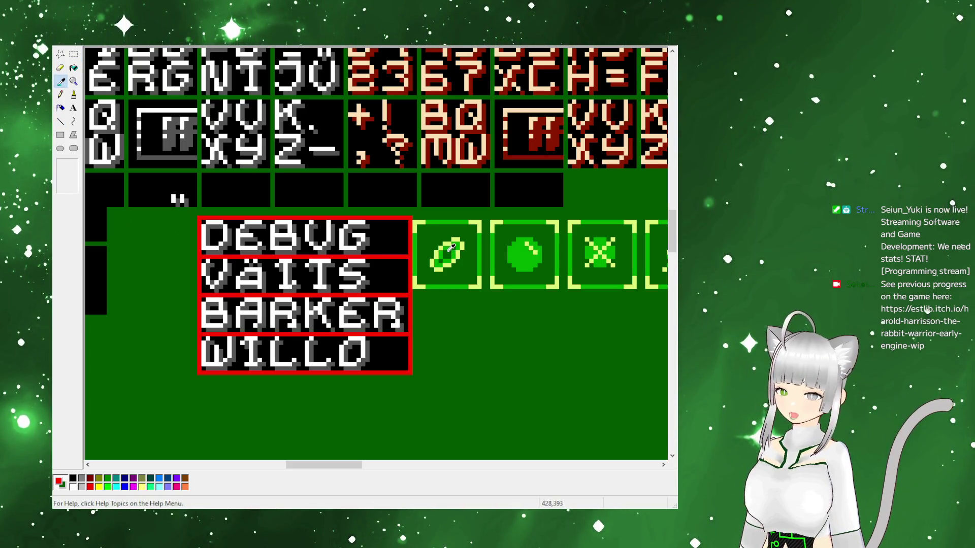
right_click(424, 261)
click(73, 54)
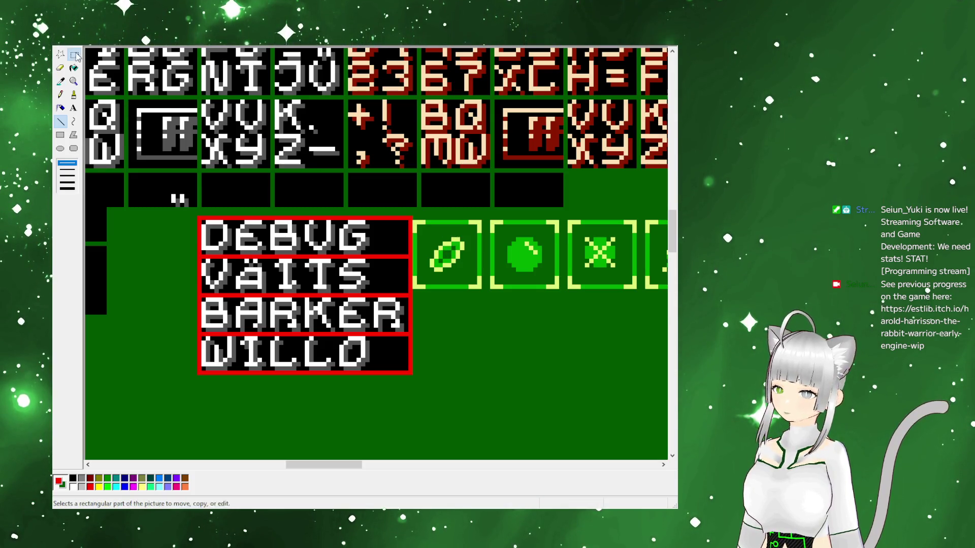
Select the red-outlined name block, delete it, and paste it back
drag(198, 218, 386, 364)
drag(198, 217, 412, 375)
key(Delete)
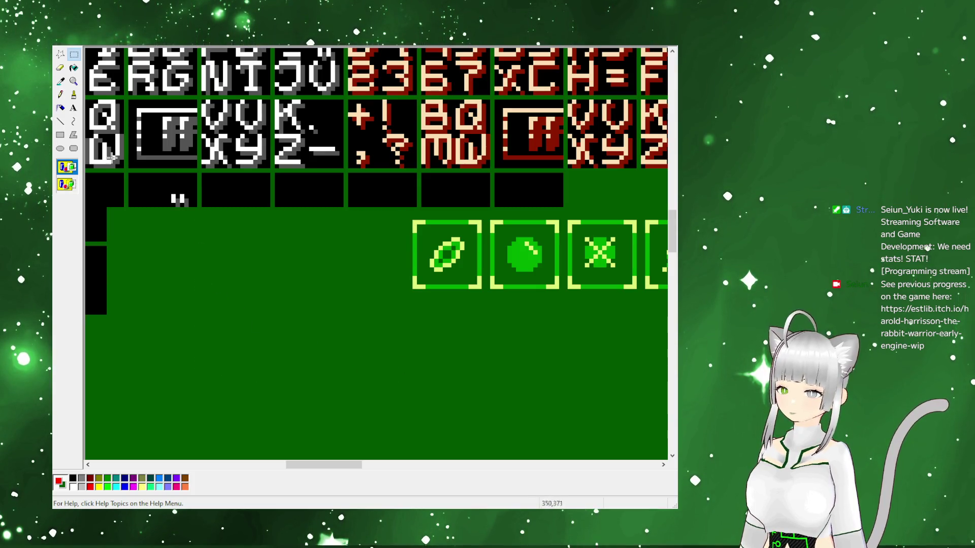
key(ctrl+v)
click(60, 82)
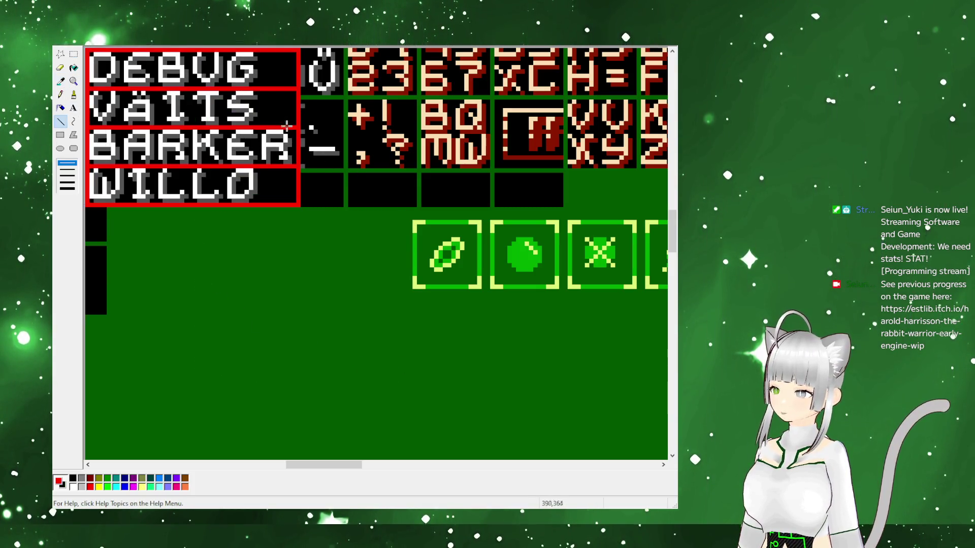
key(ctrl+z)
key(ctrl+v)
Try placing the name block in open green space with transparent selection, then undo it
drag(254, 188, 344, 377)
click(67, 185)
click(213, 222)
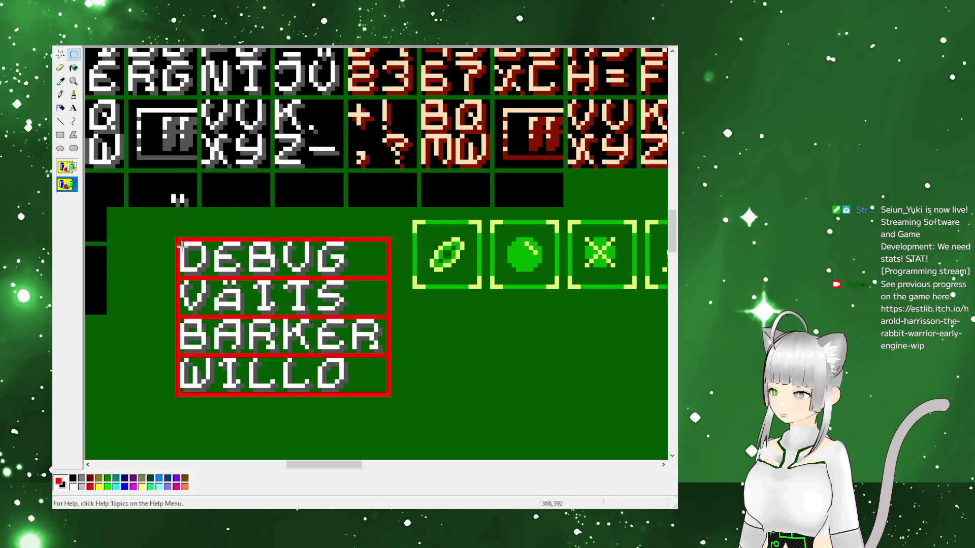
mouse_move(177, 239)
mouse_down()
mouse_move(259, 331)
mouse_move(385, 394)
mouse_up()
key(ctrl+z)
key(ctrl+z)
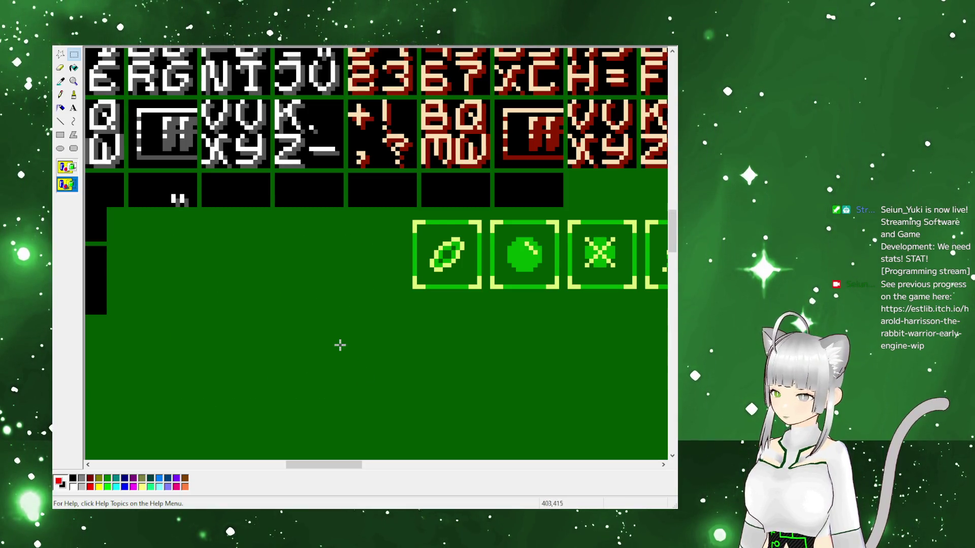
key(ctrl+v)
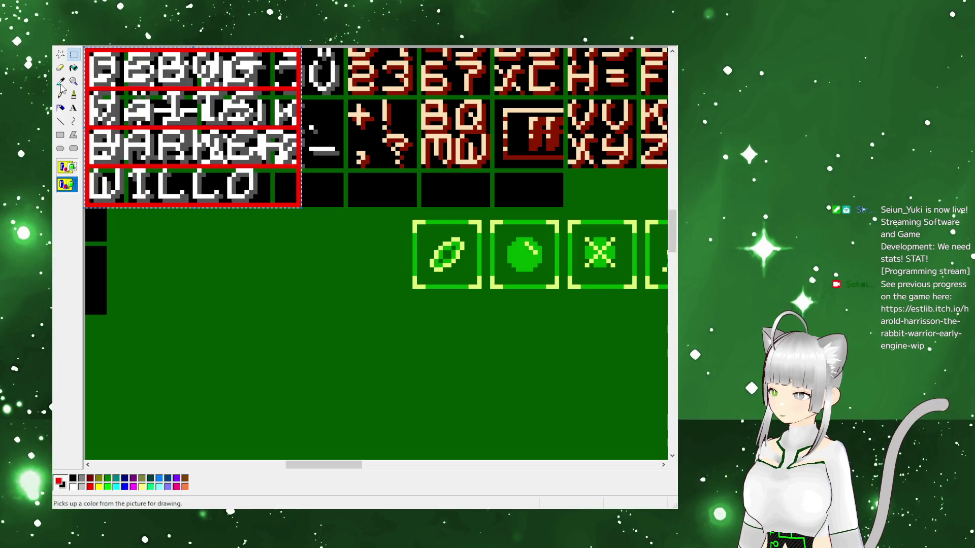
key(ctrl+z)
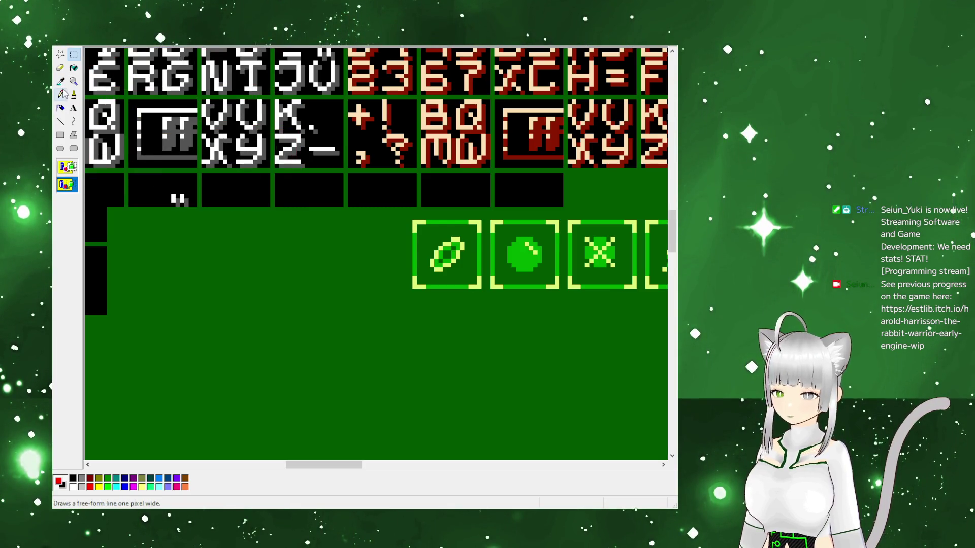
Draw a filled bright-green rectangle below the icons
click(61, 122)
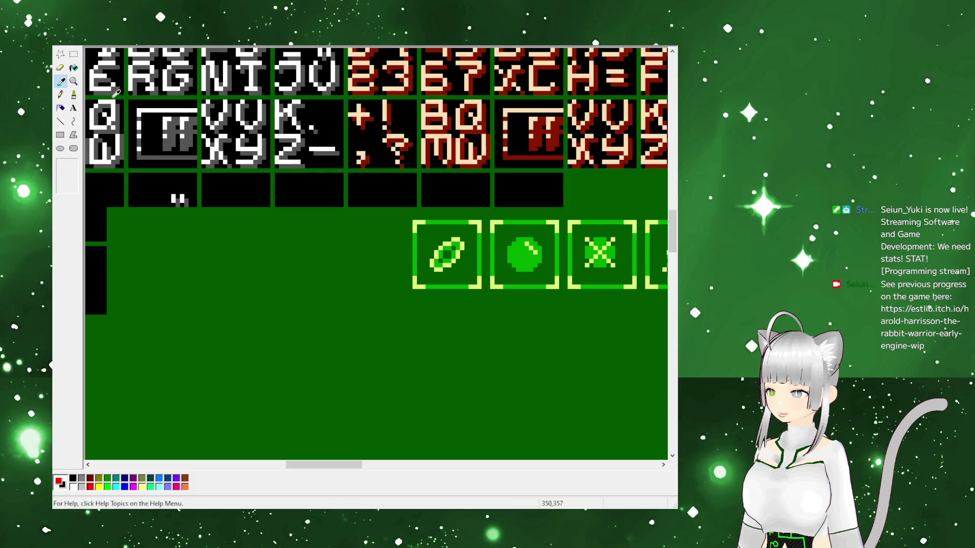
click(61, 81)
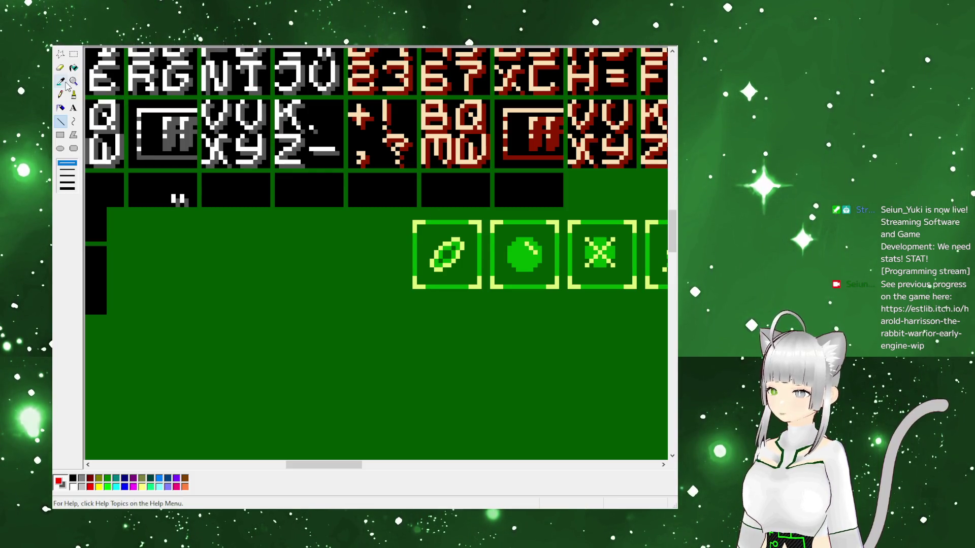
click(416, 248)
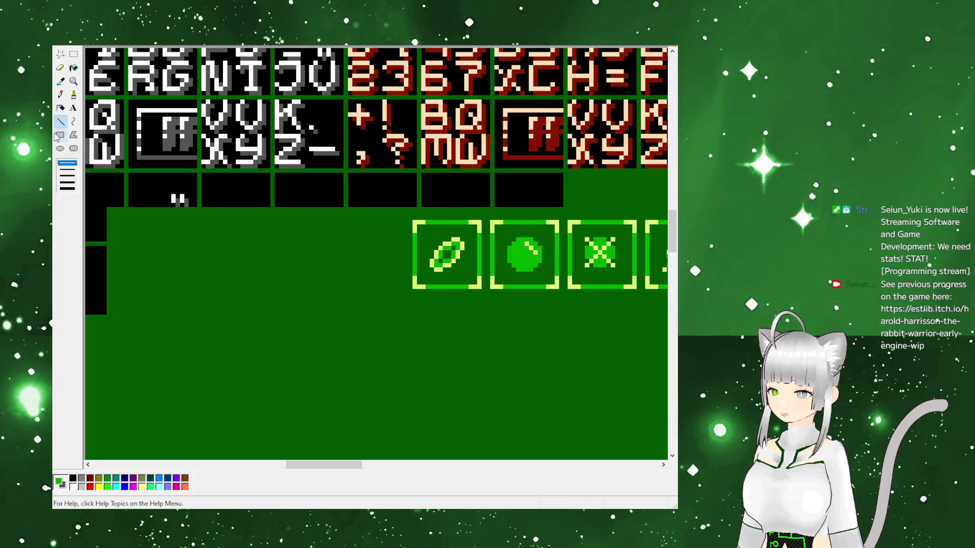
mouse_move(163, 254)
mouse_down()
mouse_move(217, 311)
mouse_move(408, 426)
mouse_up()
Paste the name block into the green rectangle, then delete it, leaving the box empty
key(ctrl+v)
mouse_move(161, 144)
mouse_down()
mouse_move(260, 356)
mouse_move(252, 359)
mouse_up()
click(204, 242)
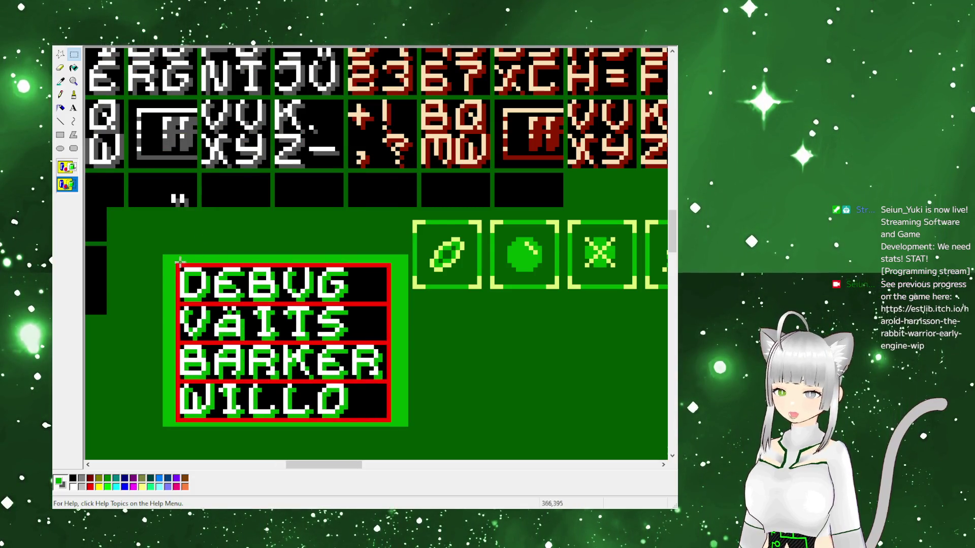
mouse_move(180, 266)
mouse_down()
mouse_move(350, 335)
mouse_move(392, 424)
mouse_up()
key(Delete)
Fill the empty box and its border light yellow, paste the name block in, then erase it
click(60, 135)
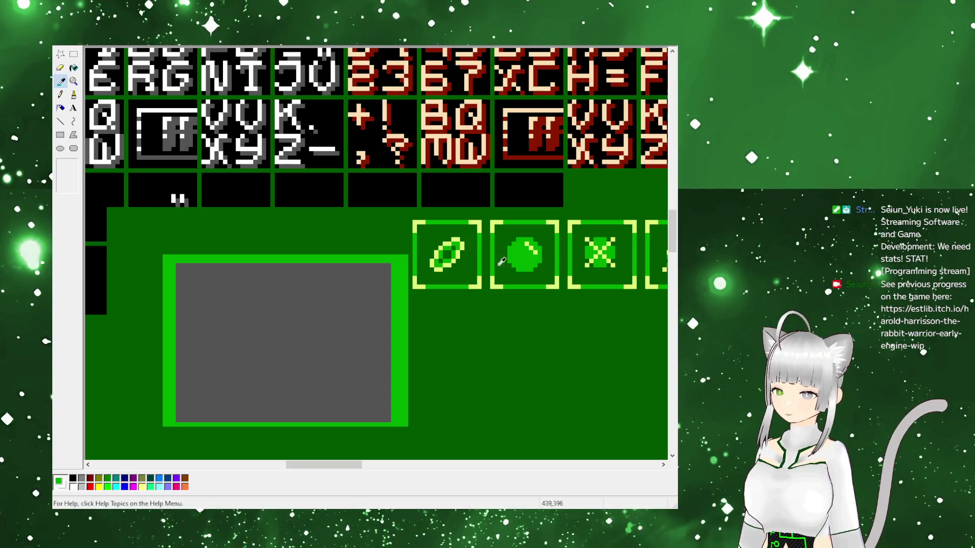
click(367, 285)
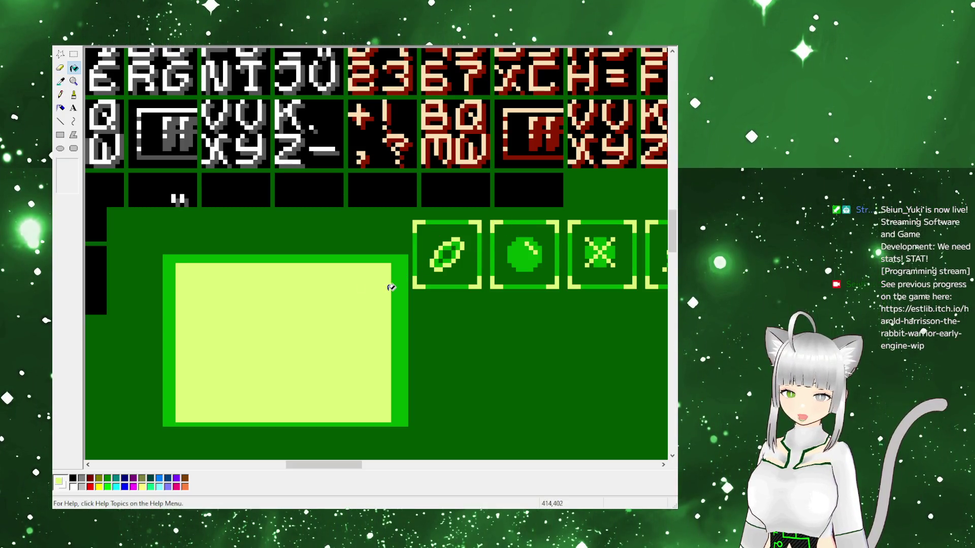
click(395, 287)
key(ctrl+v)
mouse_move(129, 112)
mouse_down()
mouse_move(165, 168)
mouse_move(224, 327)
mouse_up()
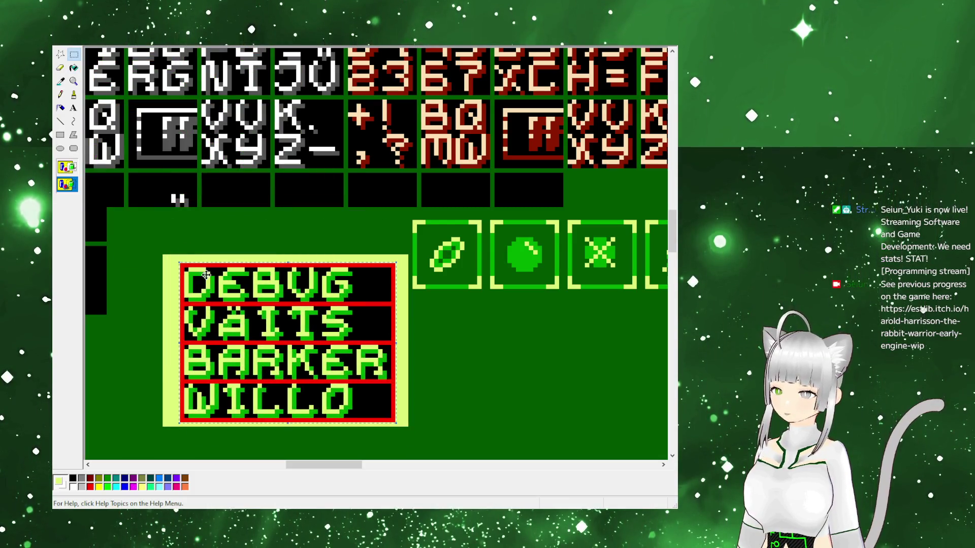
mouse_move(182, 264)
mouse_down()
mouse_move(340, 401)
mouse_move(395, 421)
mouse_up()
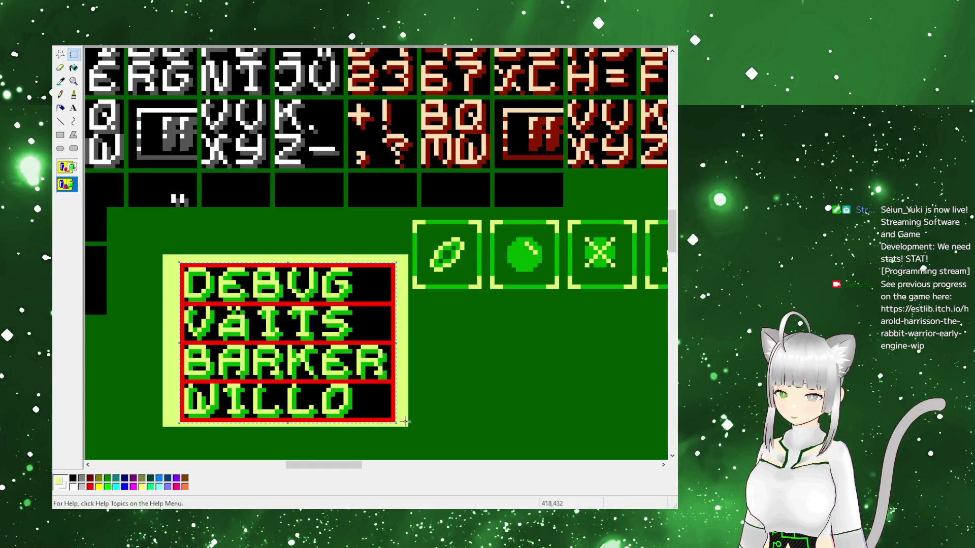
key(Delete)
Pick the dark green, remove the yellow box, and try the name block near the centre
click(60, 81)
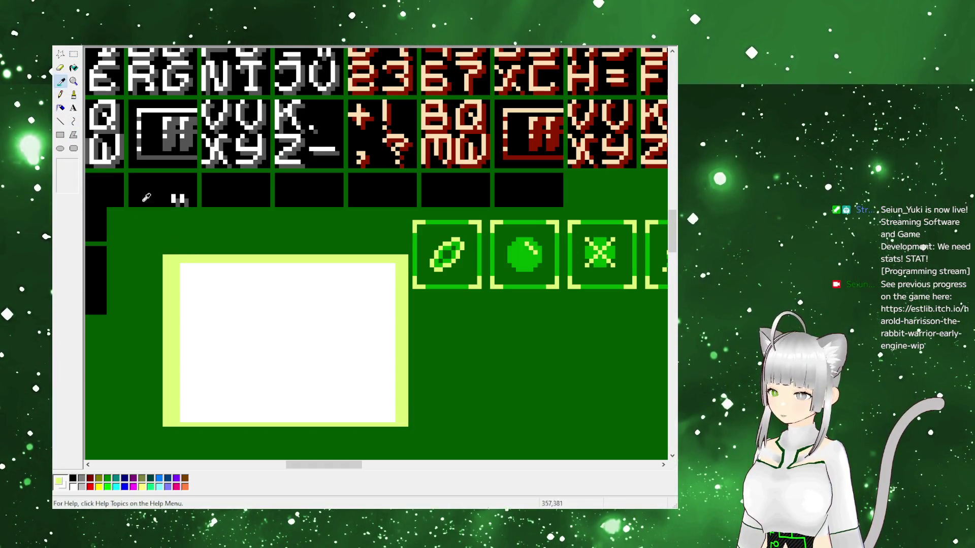
click(145, 234)
key(ctrl+z)
key(ctrl+v)
mouse_move(164, 108)
mouse_down()
mouse_move(267, 318)
mouse_move(260, 284)
mouse_up()
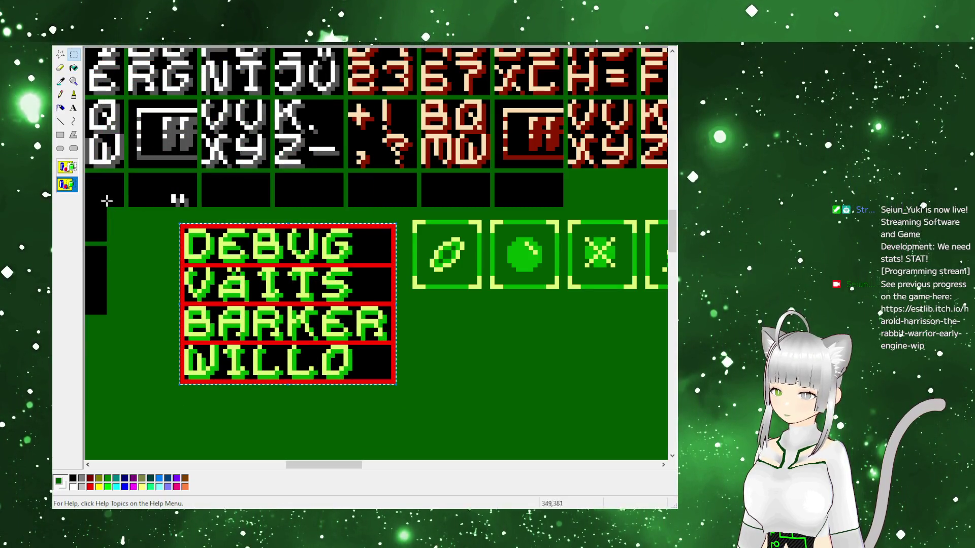
mouse_move(327, 338)
mouse_down()
mouse_move(311, 380)
mouse_move(323, 334)
mouse_up()
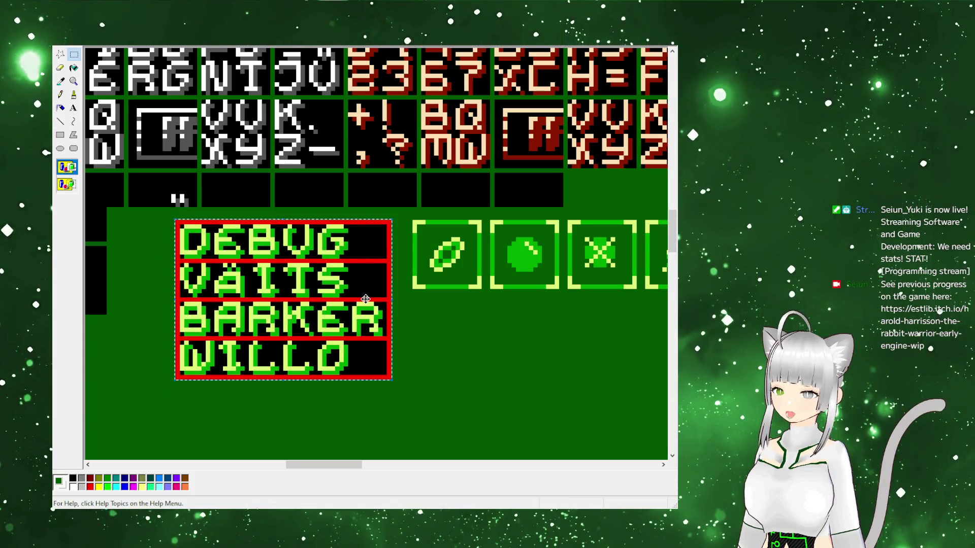
key(Delete)
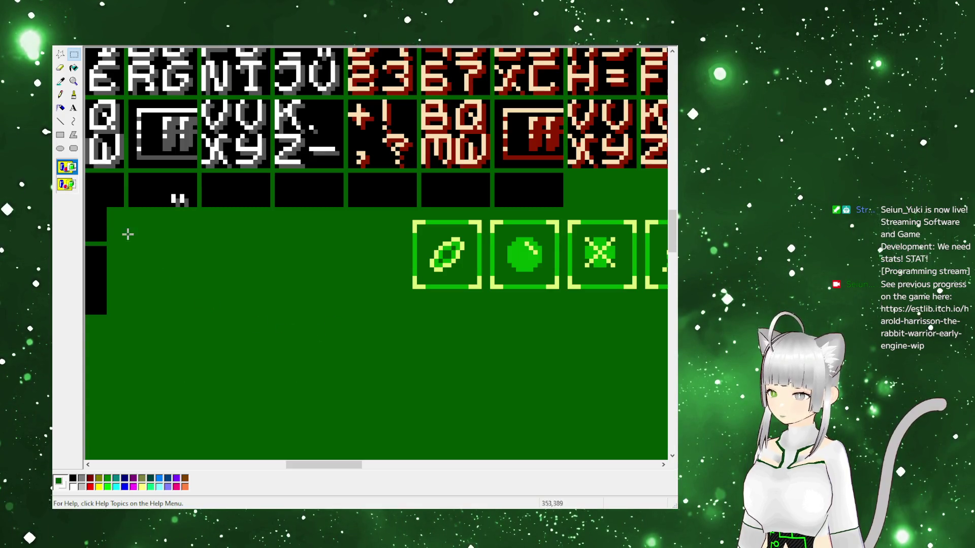
Paste the name block lower on the sheet with a transparent background so green shows through
key(ctrl+v)
click(67, 183)
drag(127, 172, 232, 395)
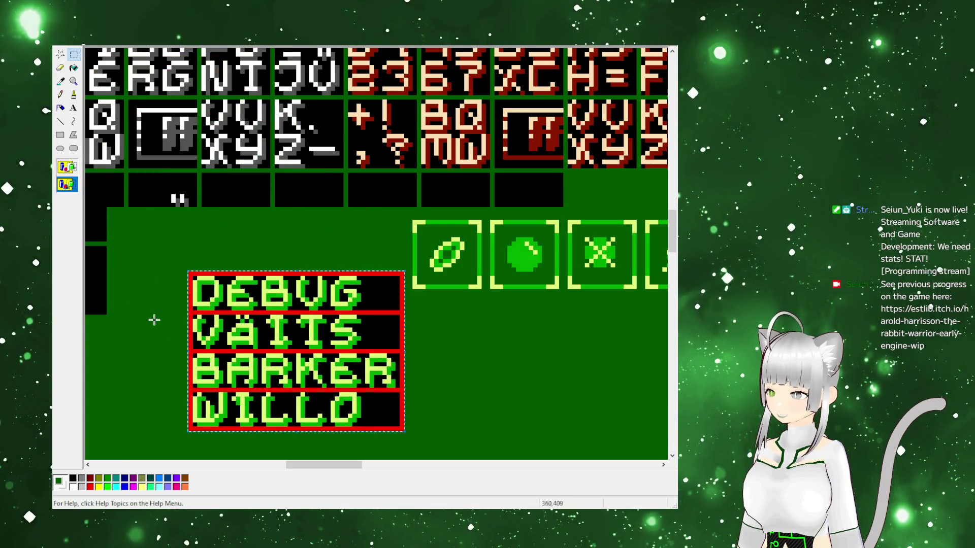
right_click(73, 478)
click(223, 254)
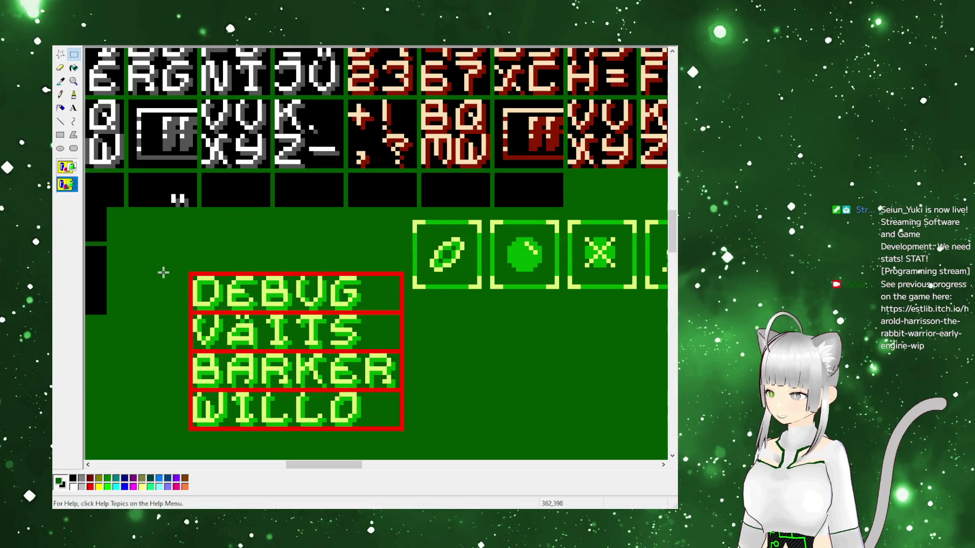
click(69, 167)
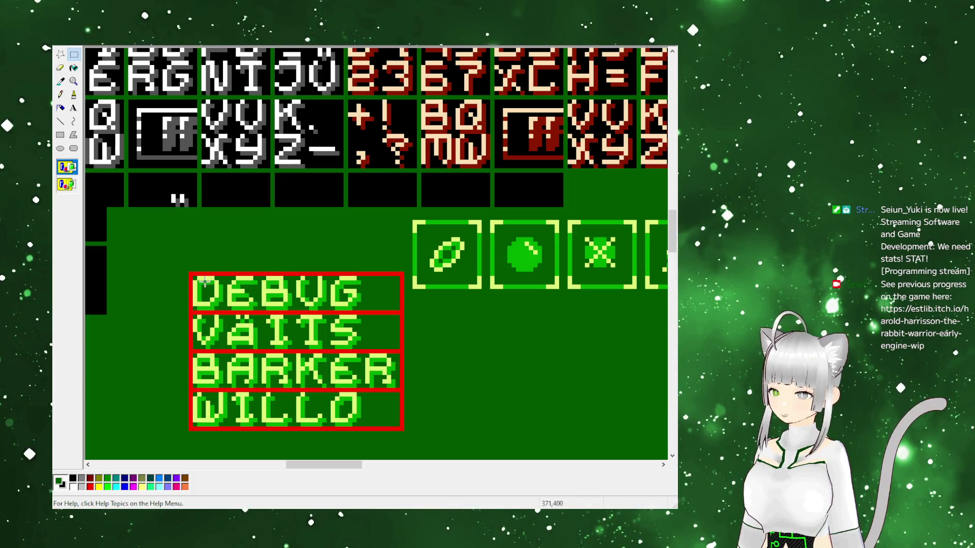
Select and then deselect each of the DEBUG, VÄITS, BARKER and WILLO rows
mouse_move(192, 275)
mouse_down()
mouse_move(264, 302)
mouse_move(401, 311)
mouse_up()
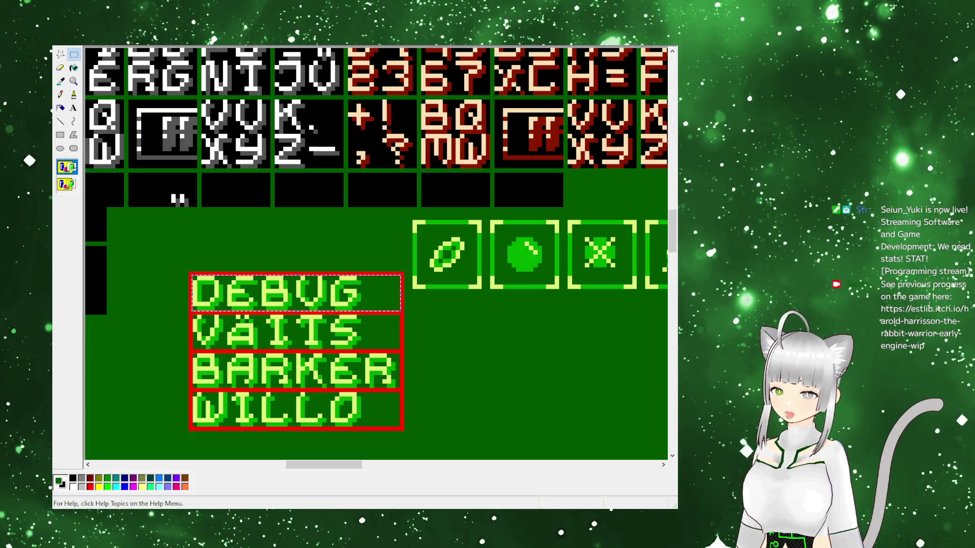
click(192, 317)
drag(195, 315, 401, 351)
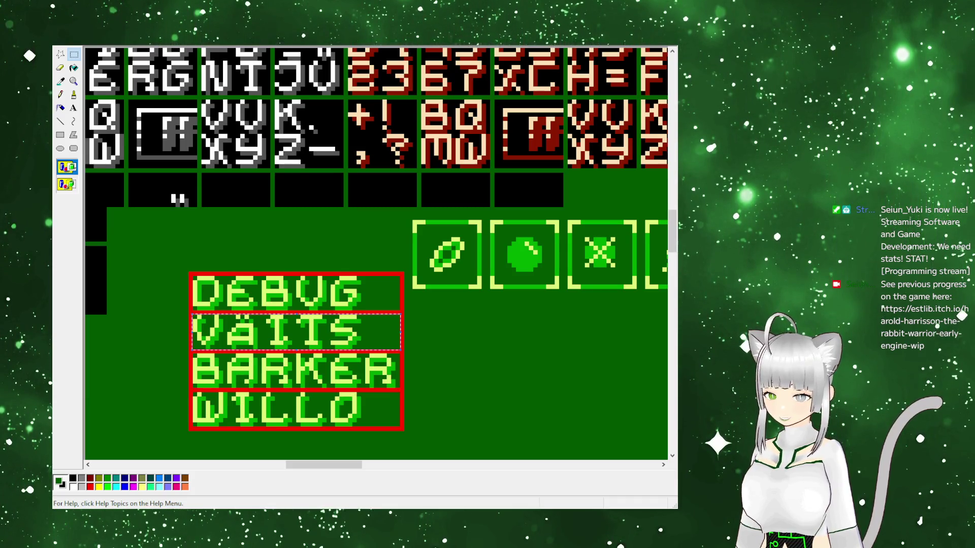
click(192, 352)
drag(191, 352, 400, 389)
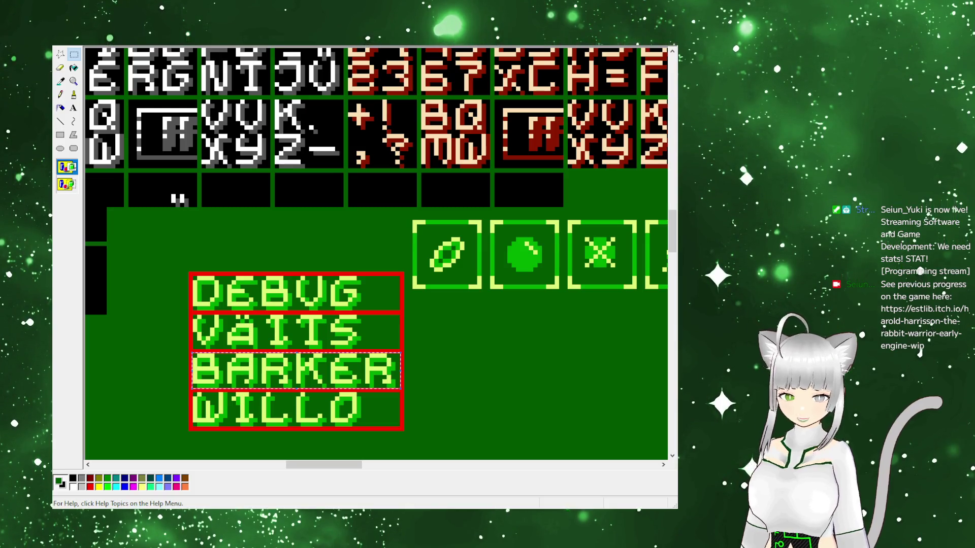
click(270, 330)
mouse_move(193, 394)
mouse_down()
mouse_move(393, 406)
mouse_move(401, 428)
mouse_up()
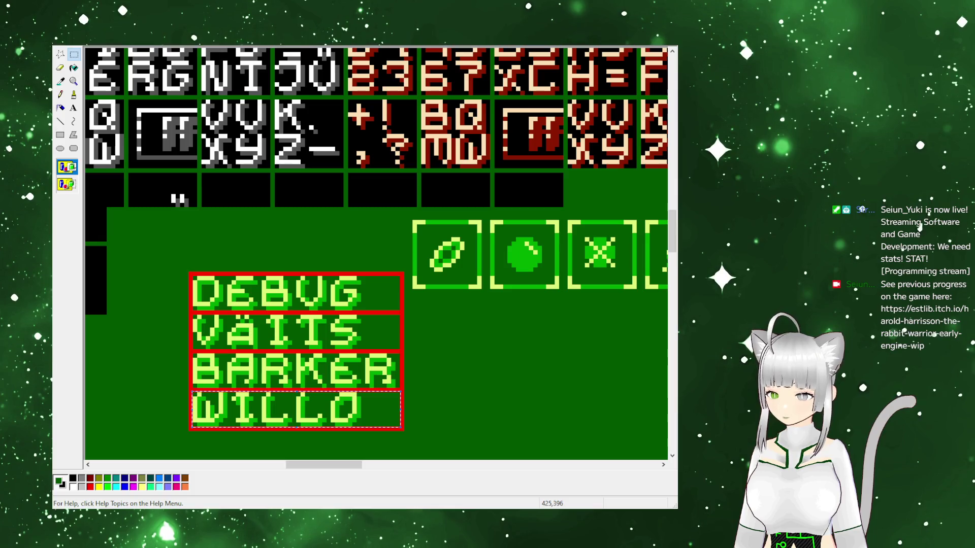
click(237, 270)
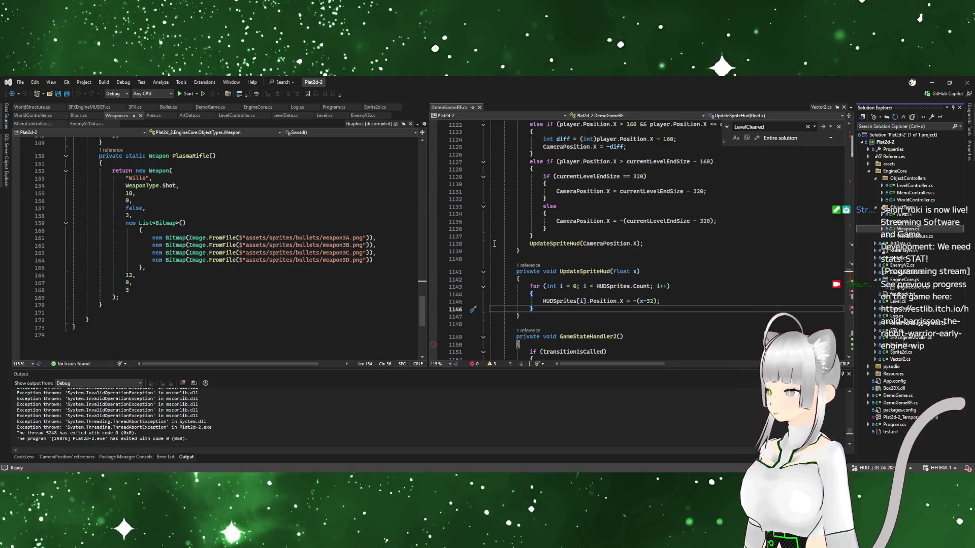
Inspect the PlasmaRifle weapon code and its bitmap list in Weapon.cs
click(329, 269)
click(214, 238)
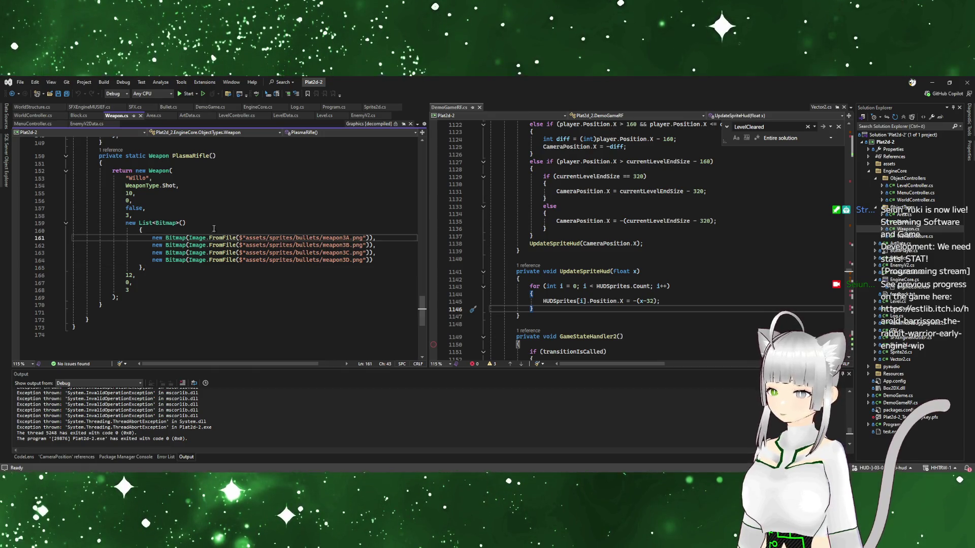
scroll(214, 228, up, 4)
scroll(199, 280, up, 2)
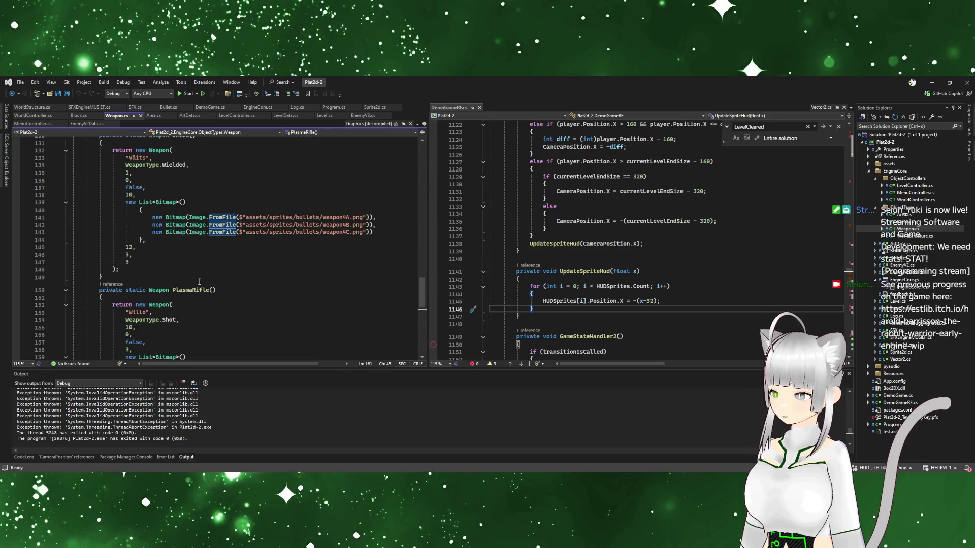
Check the HUDSprites loop, then add a HUDObject class to the ObjectTypes folder
click(735, 285)
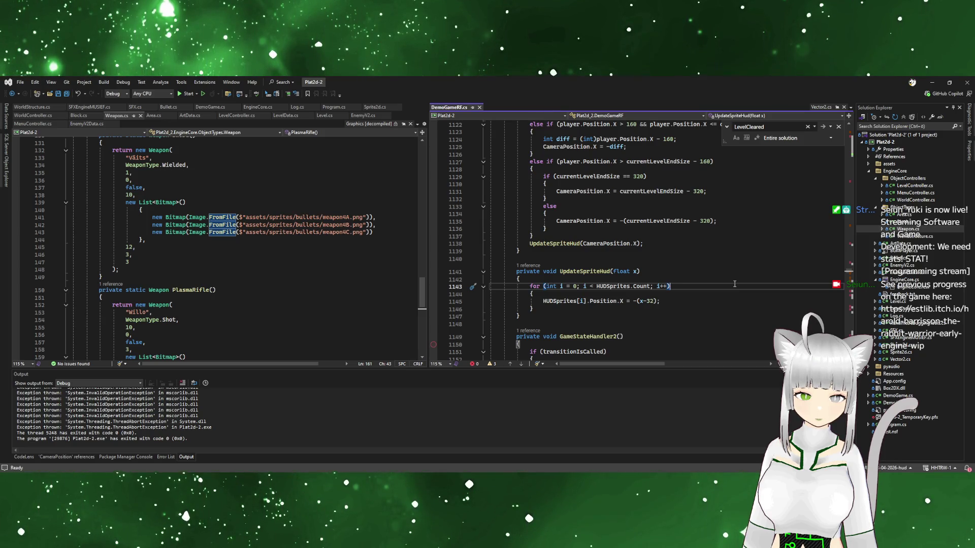
scroll(734, 284, up, 1)
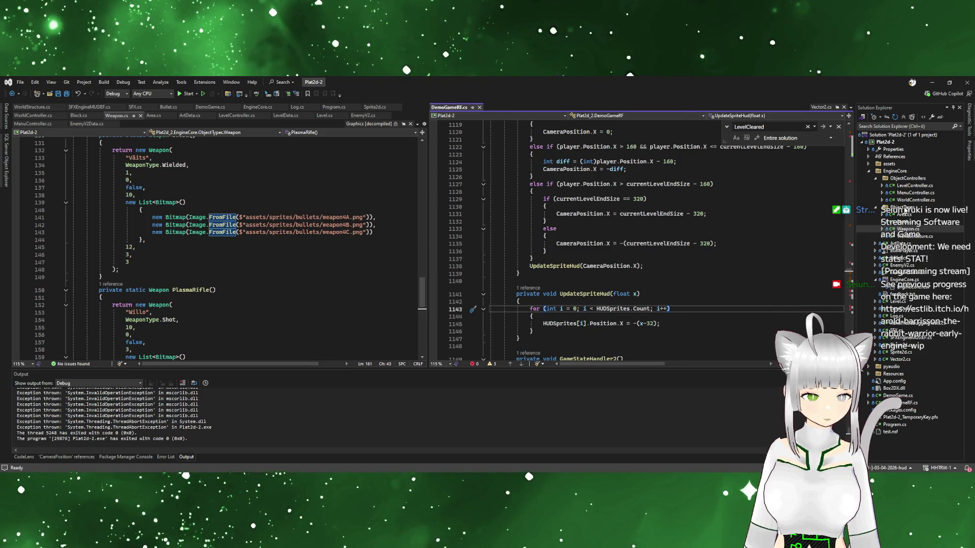
click(895, 207)
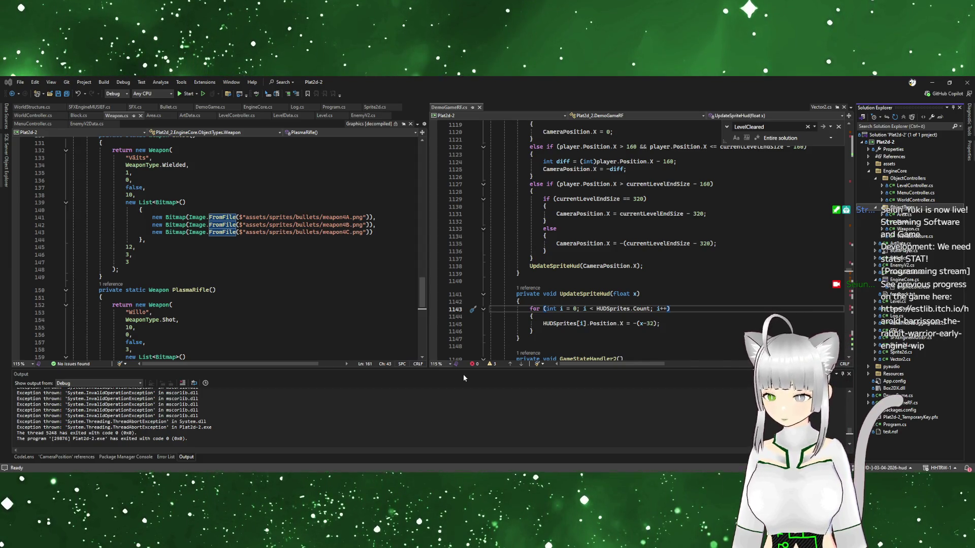
key(Return)
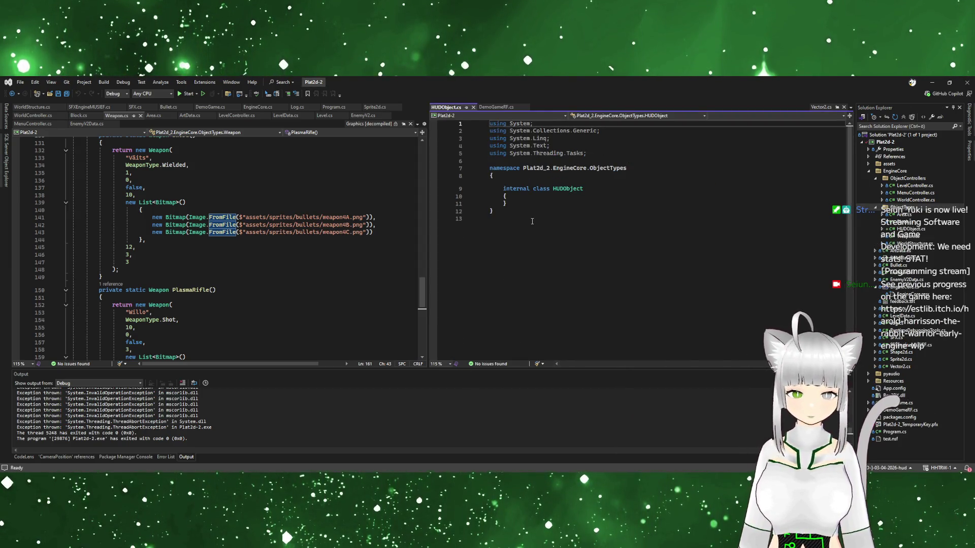
Declare the HudElementType enum with Digit, Bar, Icon and Name above the HUDObject class
click(554, 196)
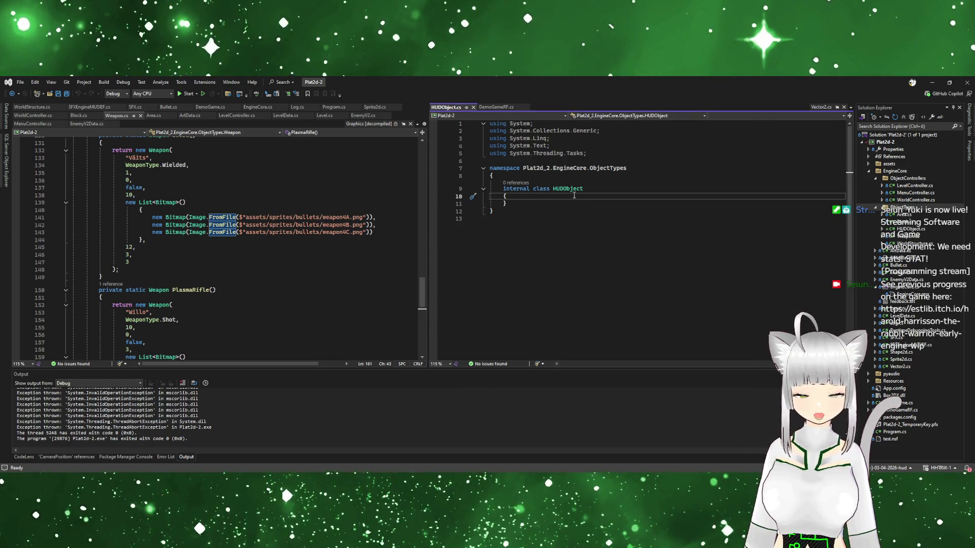
key(Return)
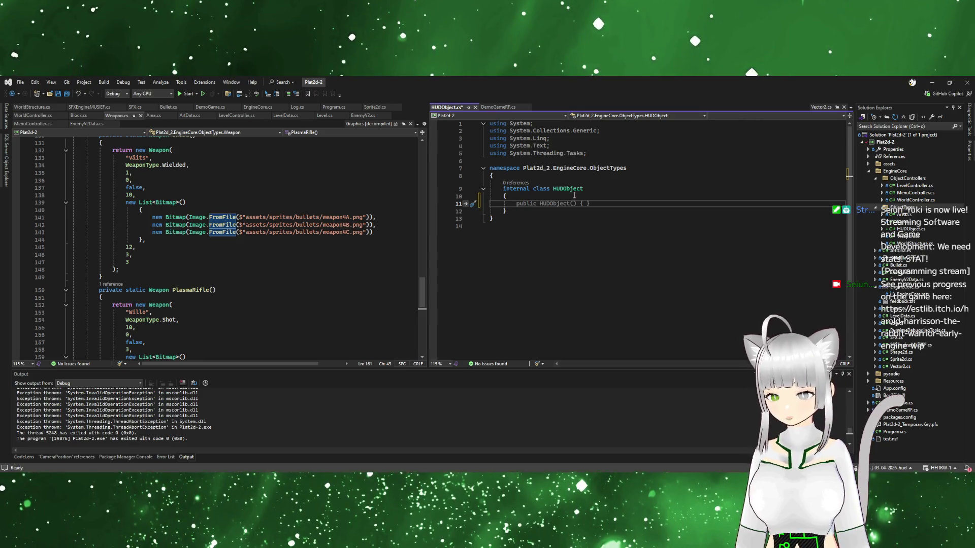
click(508, 177)
key(Return)
text(enum HUDE)
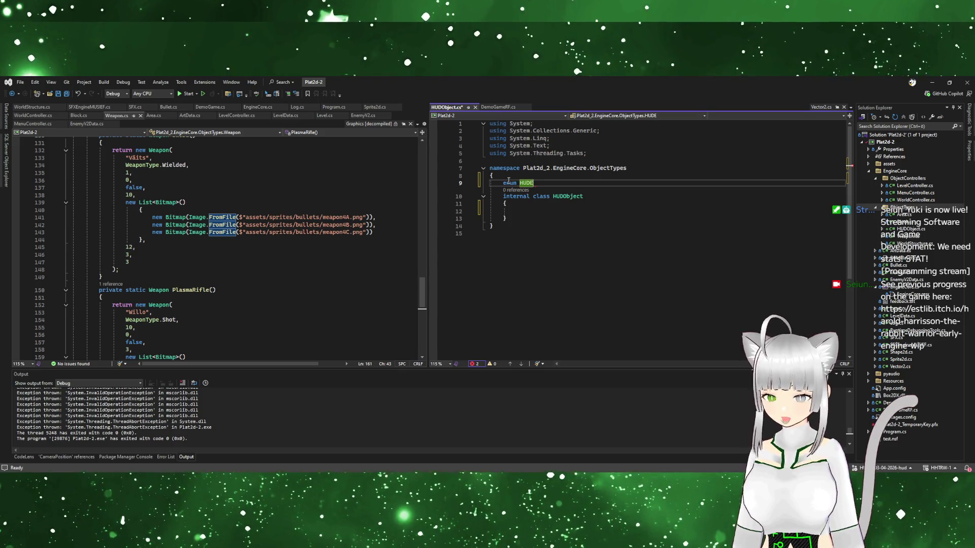
text(LEMENT)
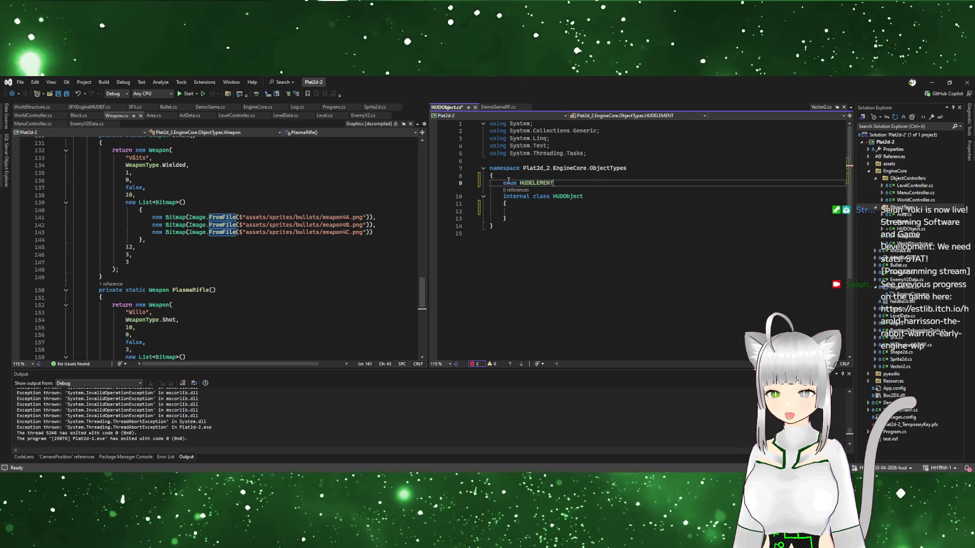
key(BackSpace)
key(BackSpace)
key(BackSpace)
text(ud)
text(ype)
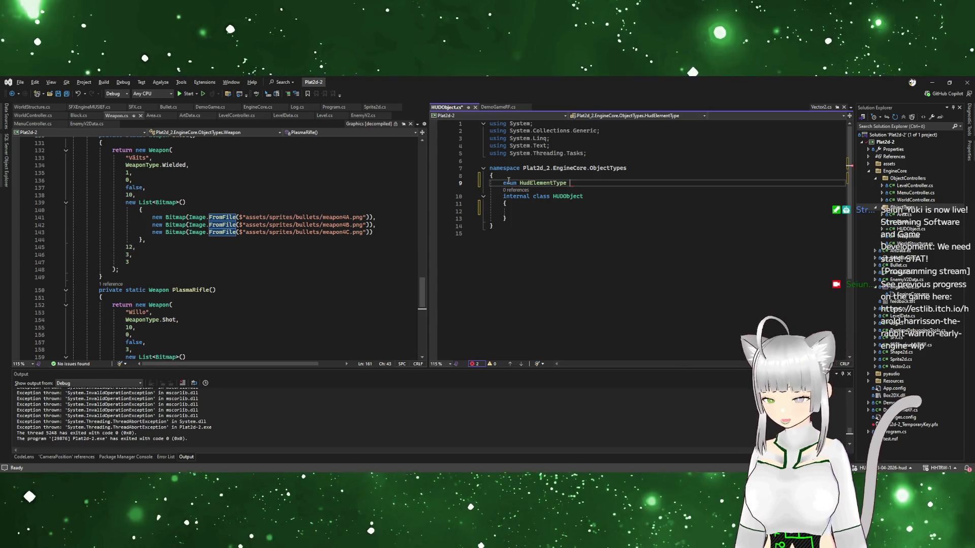
text({)
key(Return)
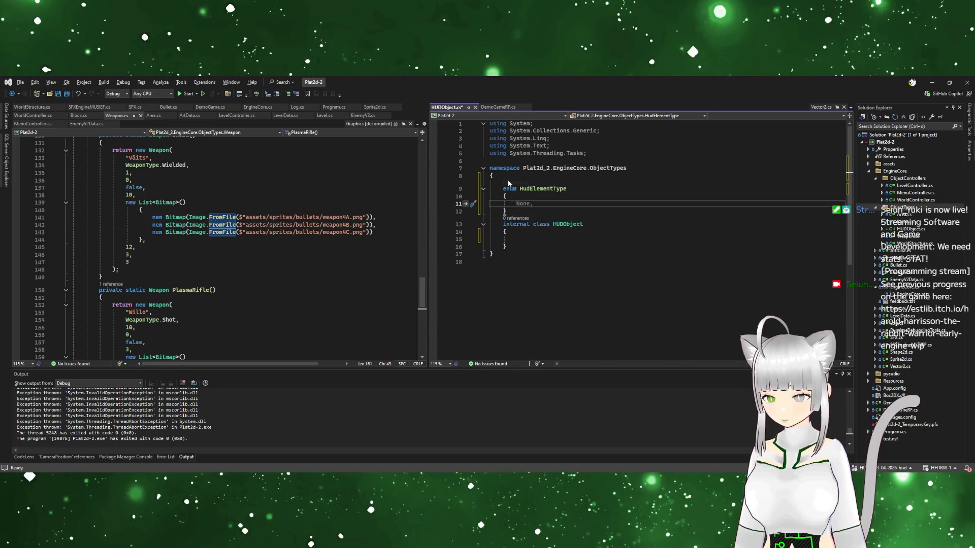
text(Digit, Bar,)
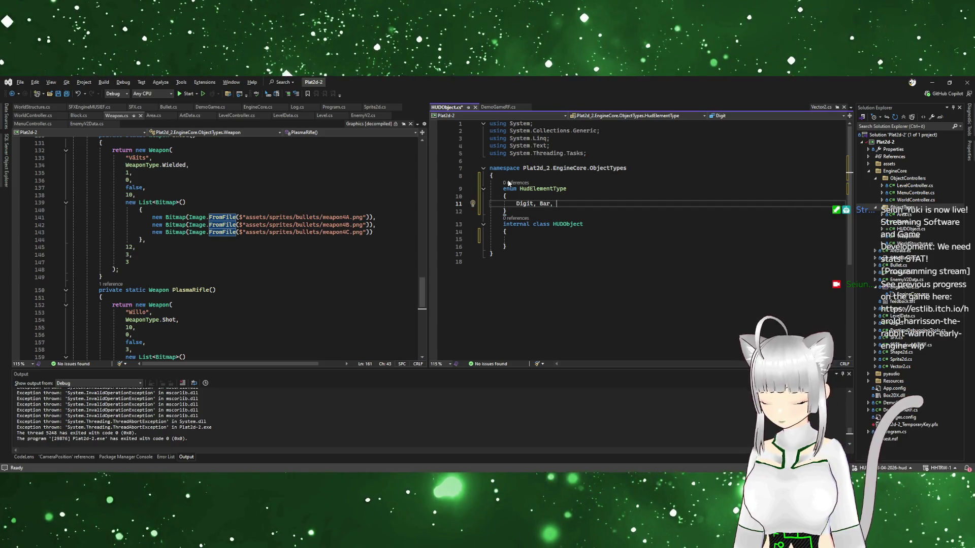
key(BackSpace)
key(BackSpace)
key(BackSpace)
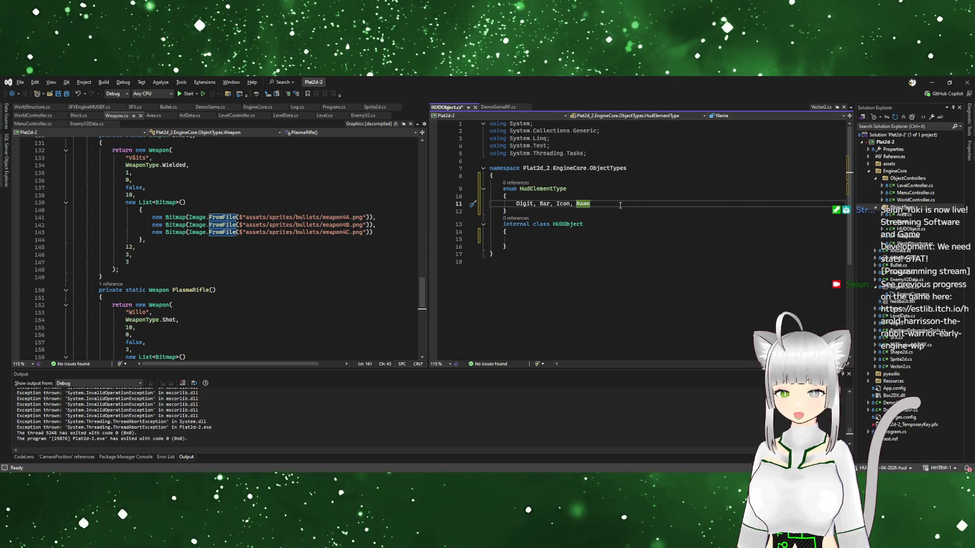
Add a HudElementType ElementType { get; set; } property to HUDObject and bring up EnemyV2.cs
click(551, 242)
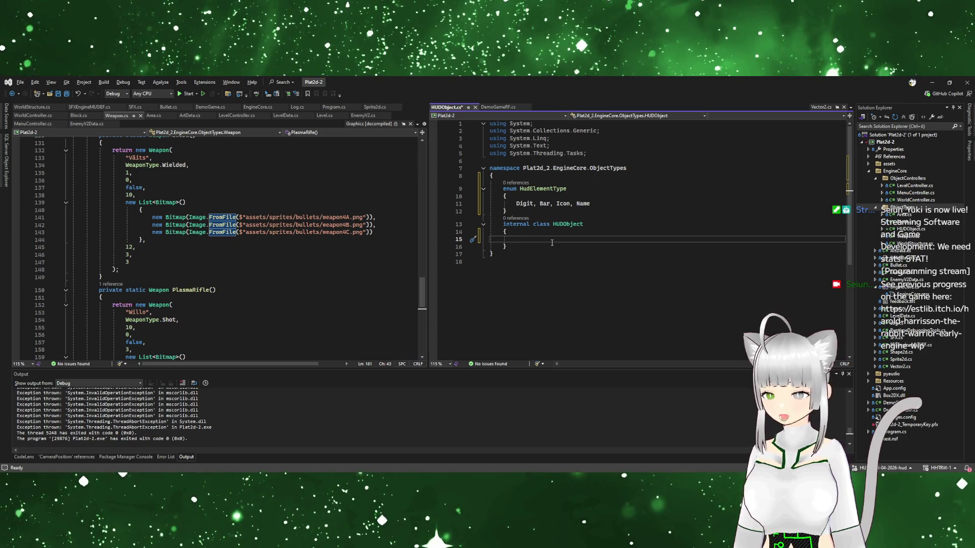
text(HudElementType)
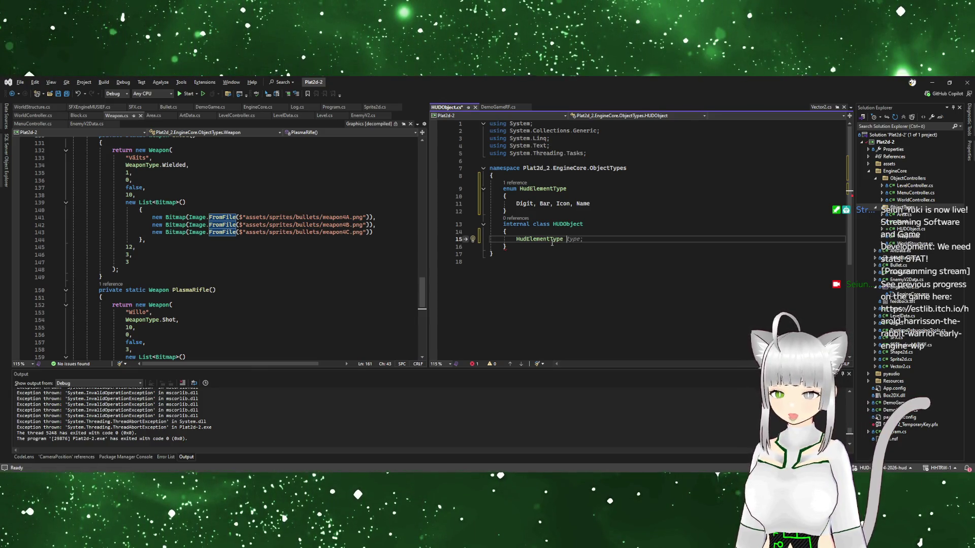
text(ElementType { get; set; })
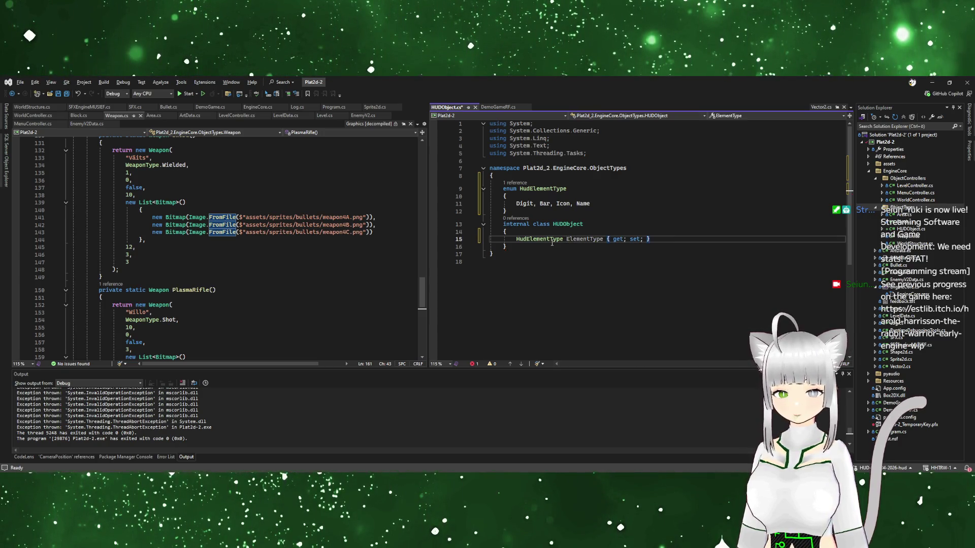
key(Return)
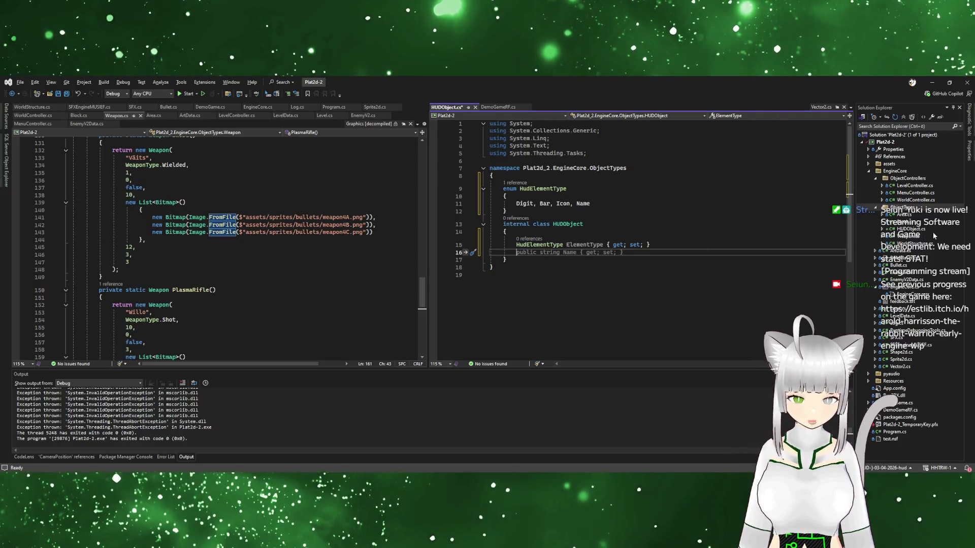
double_click(906, 273)
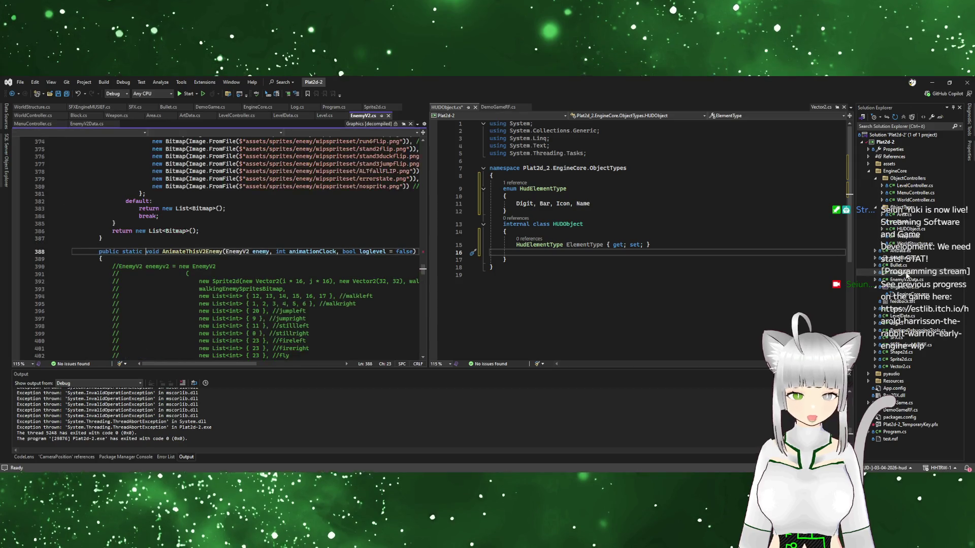
Add a public Sprite2d Display property with get; set; accessors to HUDObject
scroll(270, 269, up, 15)
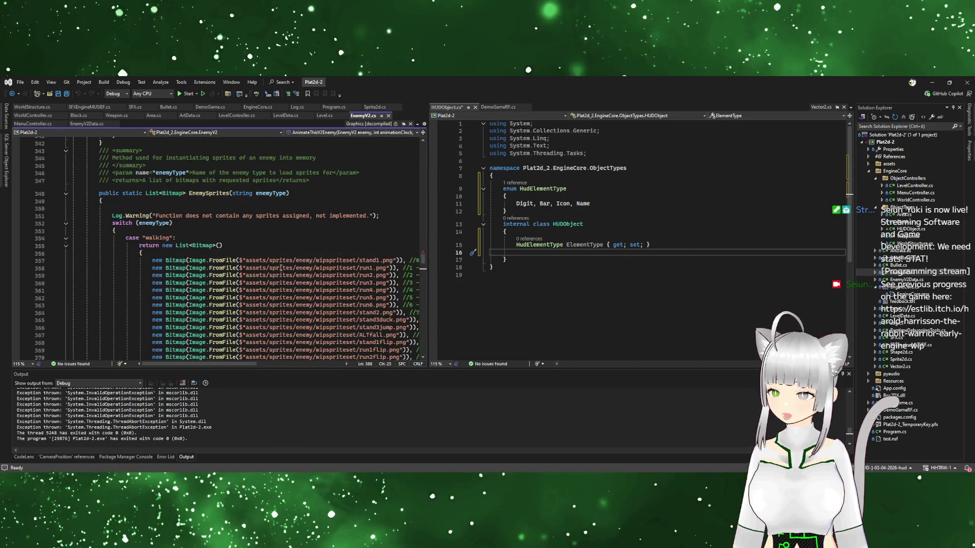
drag(424, 256, 423, 146)
scroll(382, 178, down, 3)
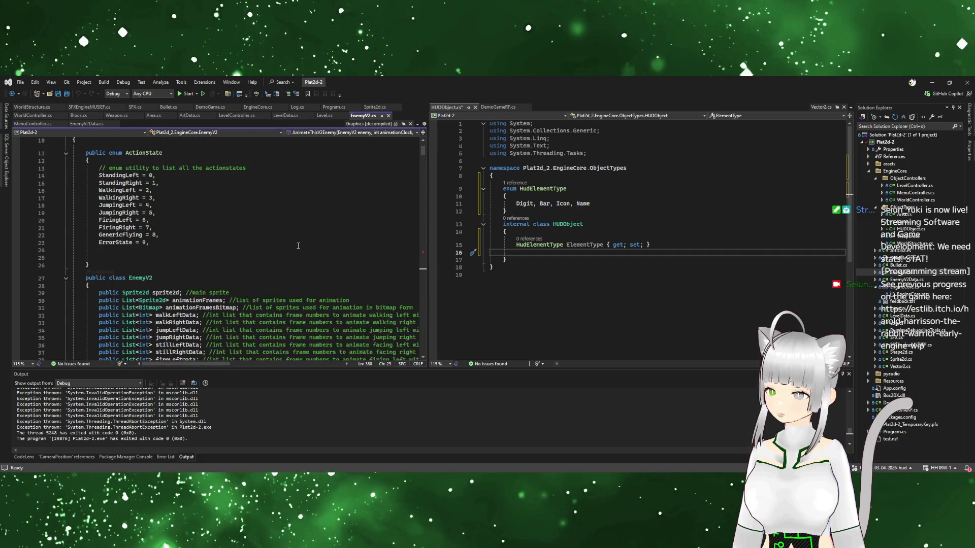
scroll(209, 224, down, 3)
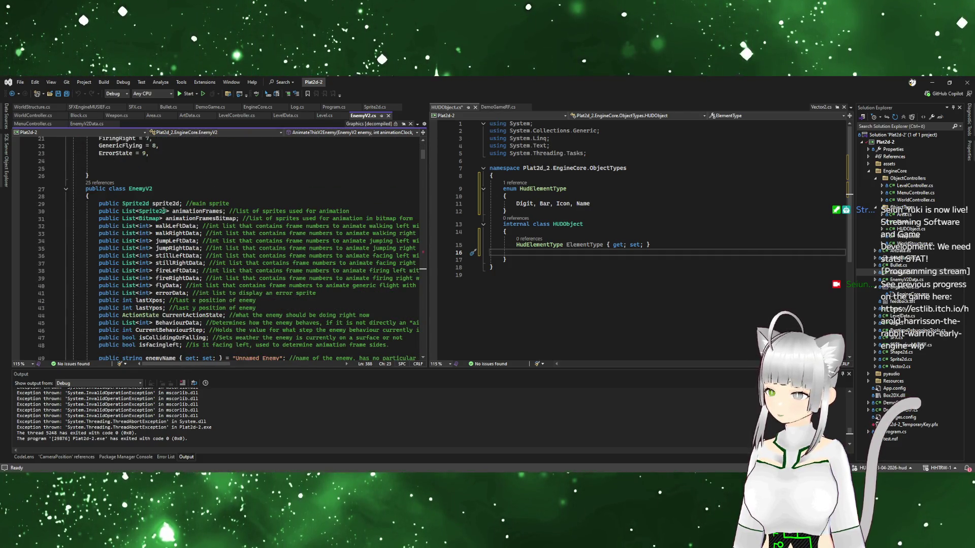
click(575, 252)
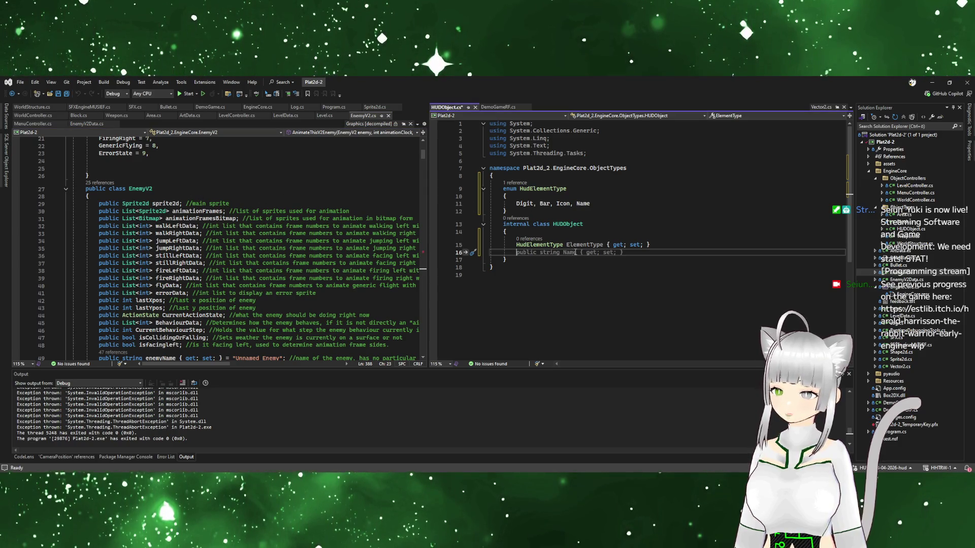
text(public Sprite)
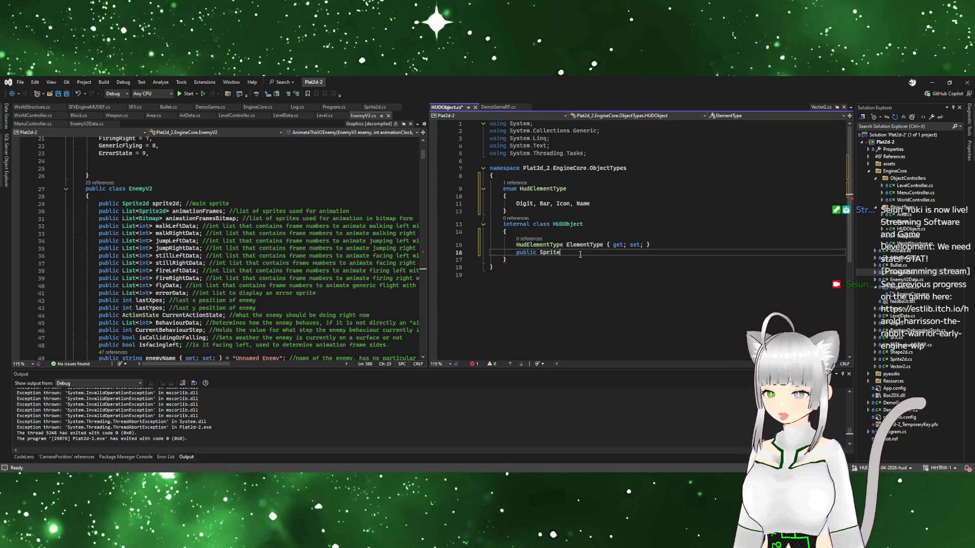
text(2d)
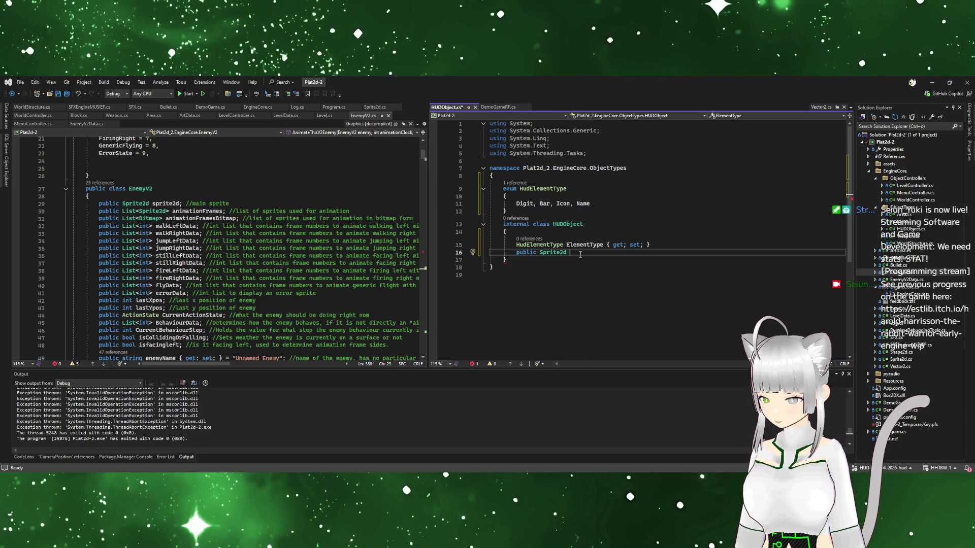
text(Display)
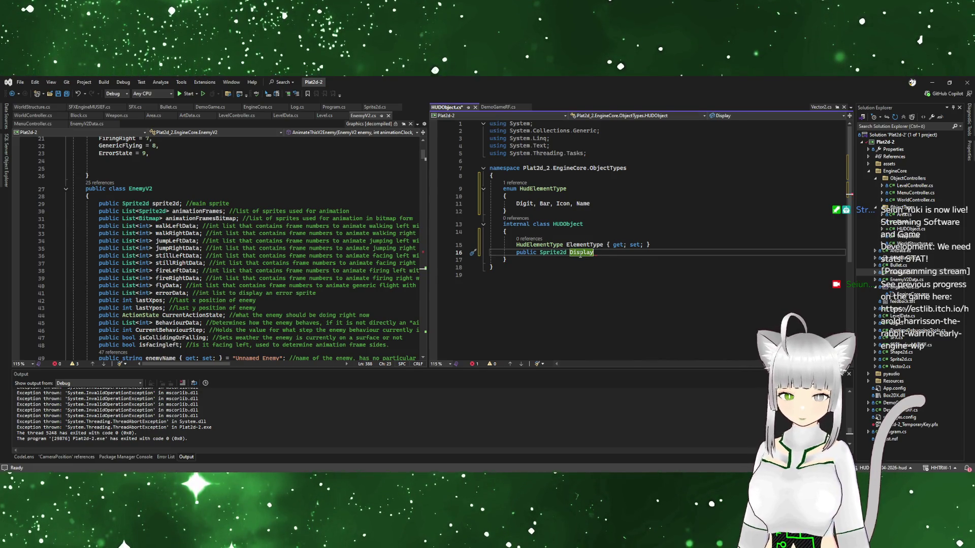
text( {)
key(Tab)
key(Return)
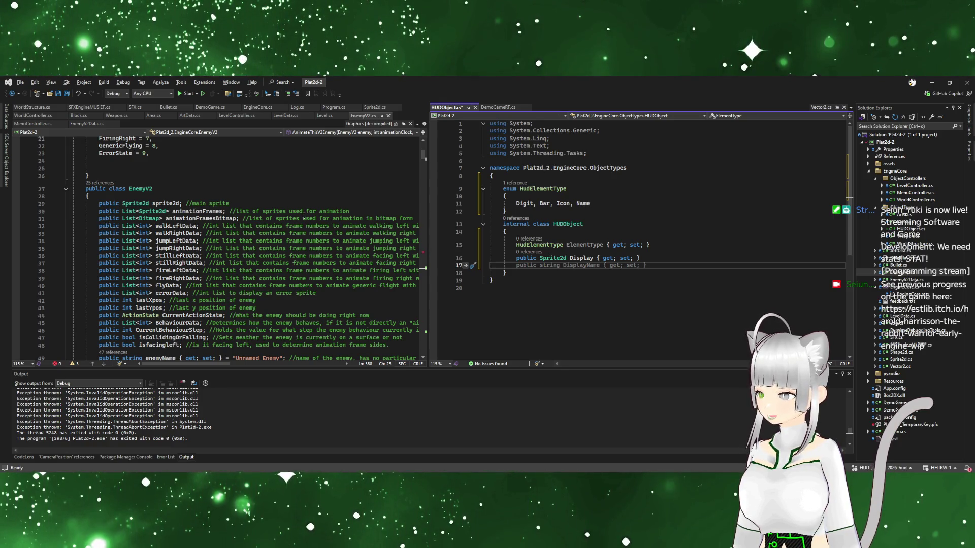
Add a public List<Bitmap> DisplayElements property, importing System.Drawing
click(240, 219)
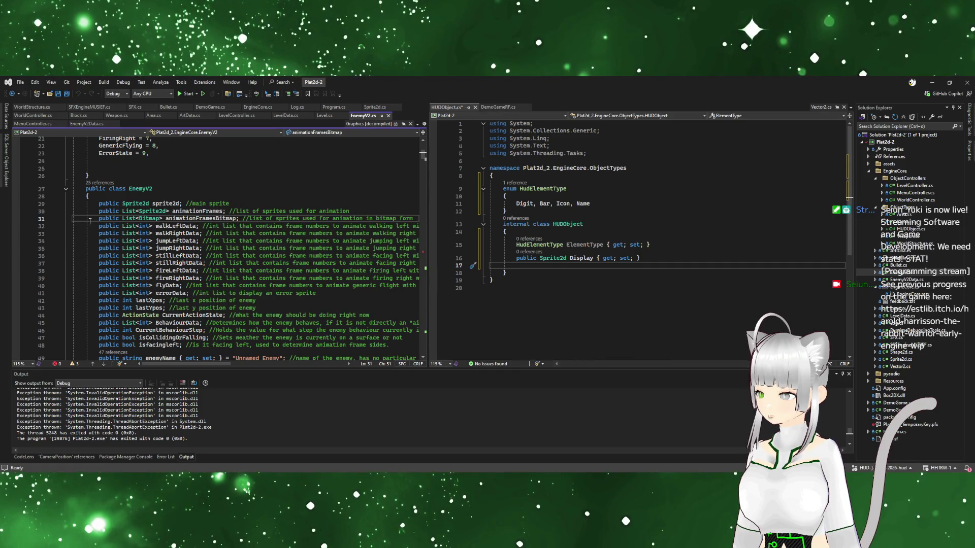
mouse_move(99, 219)
mouse_down()
mouse_move(273, 219)
mouse_move(262, 218)
mouse_up()
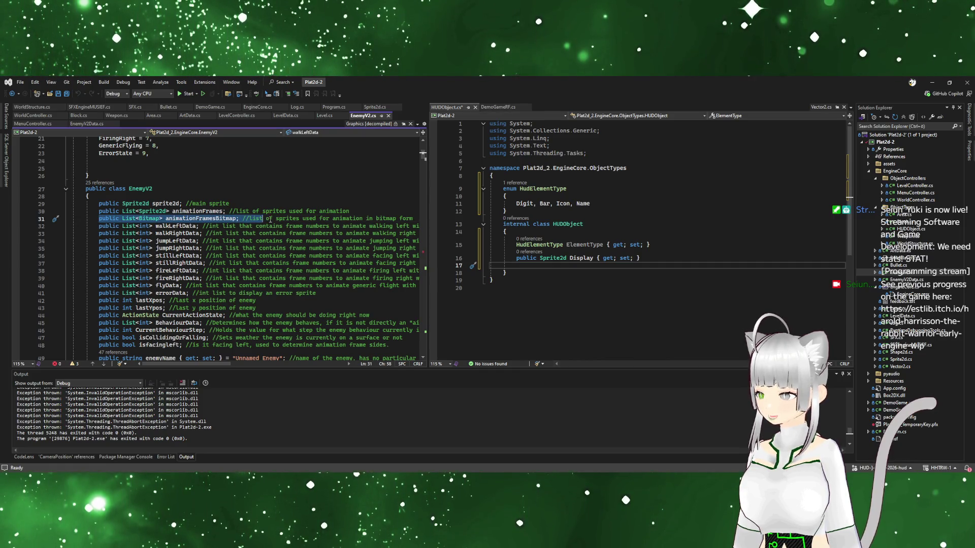
click(568, 267)
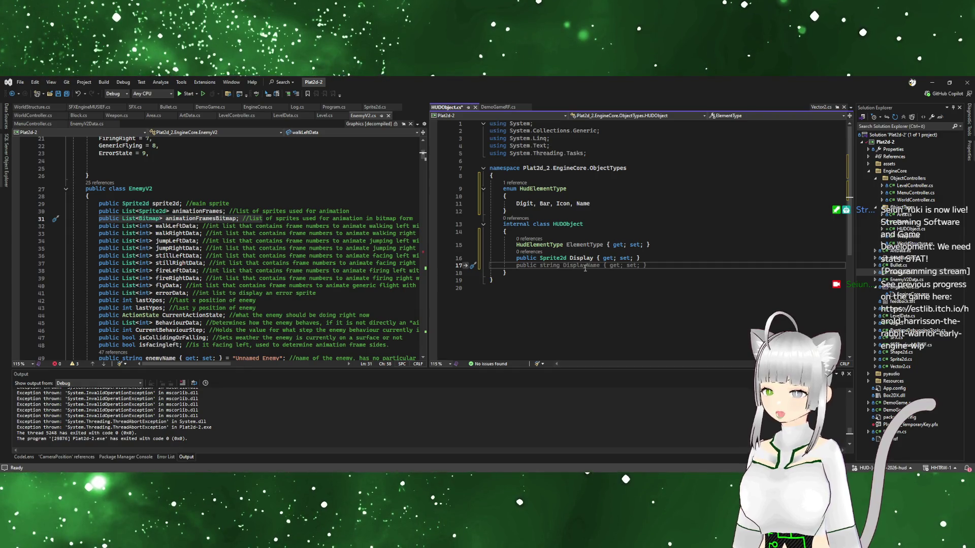
text(public )
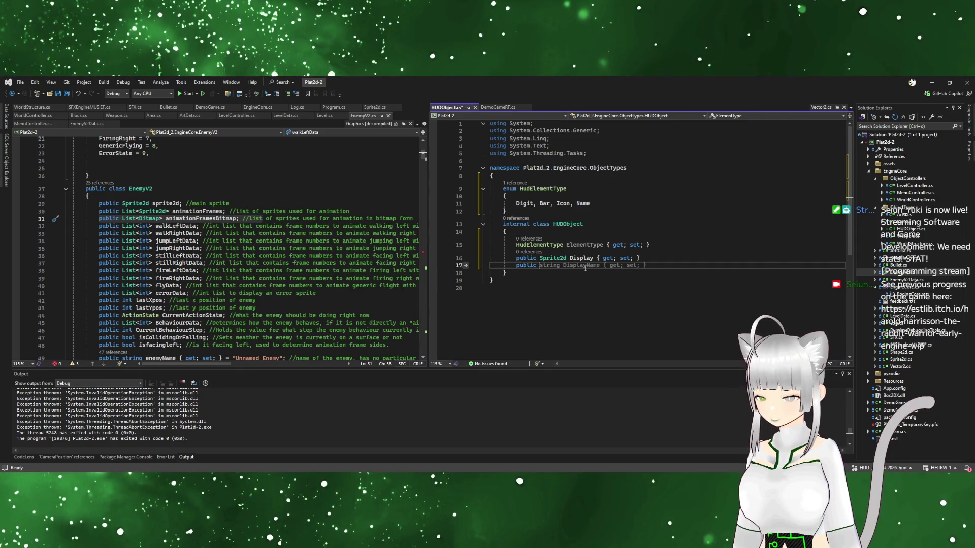
text(List<Bitmap)
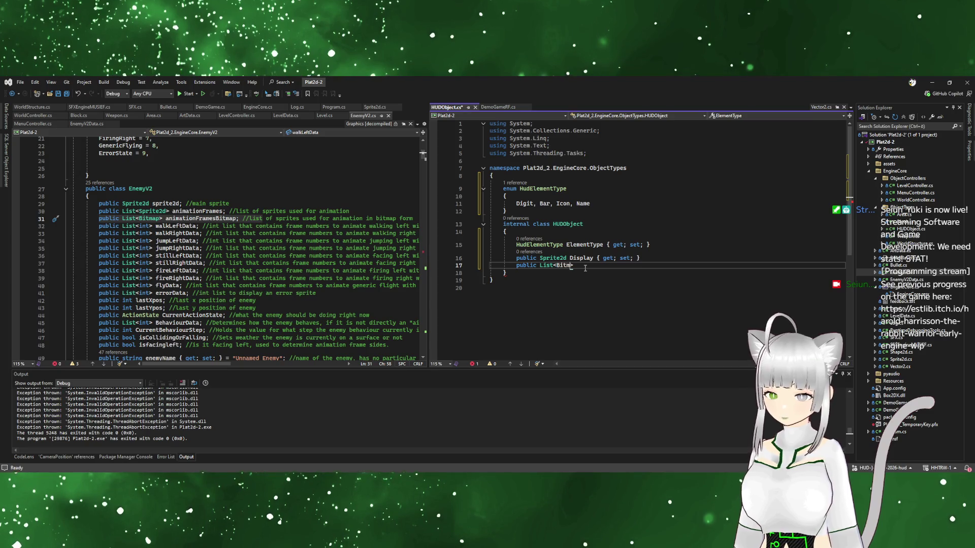
key(Tab)
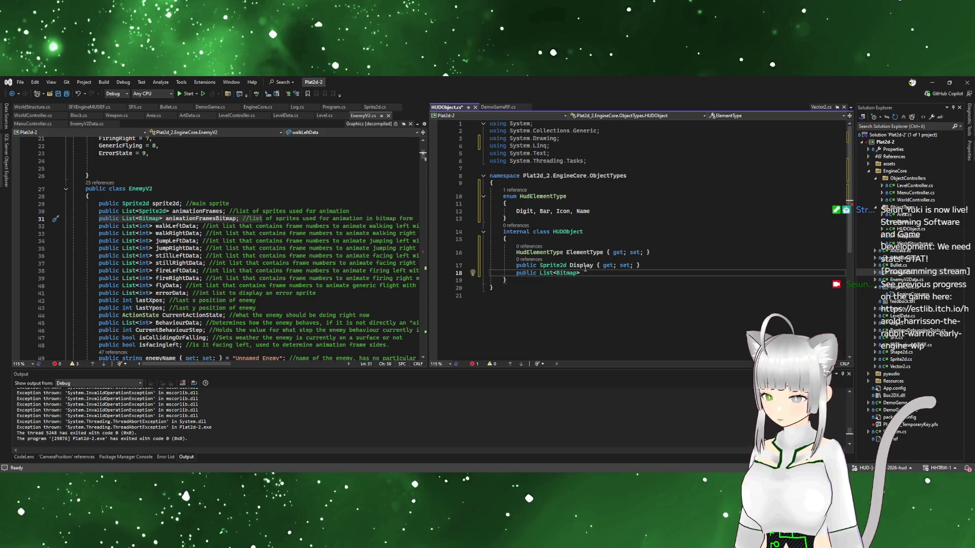
text(Display)
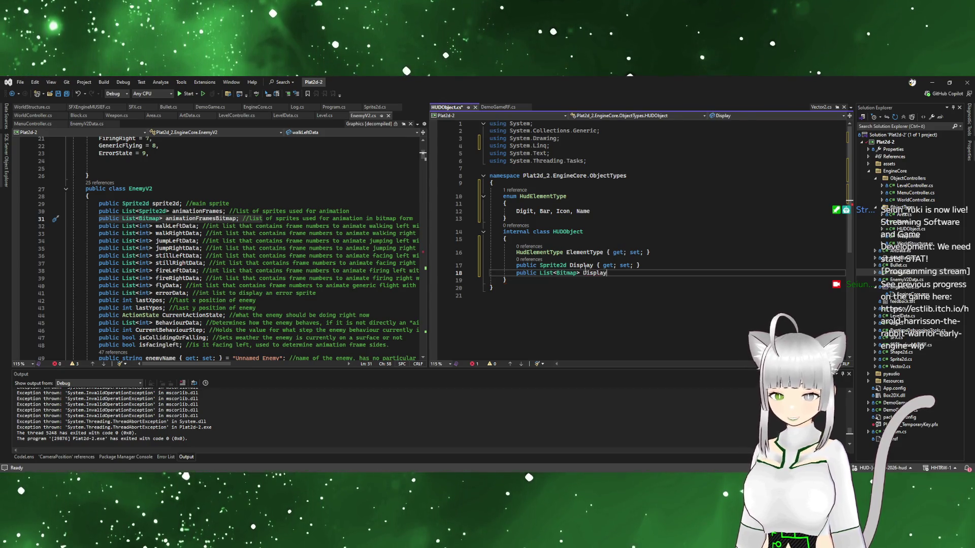
text(ElementE)
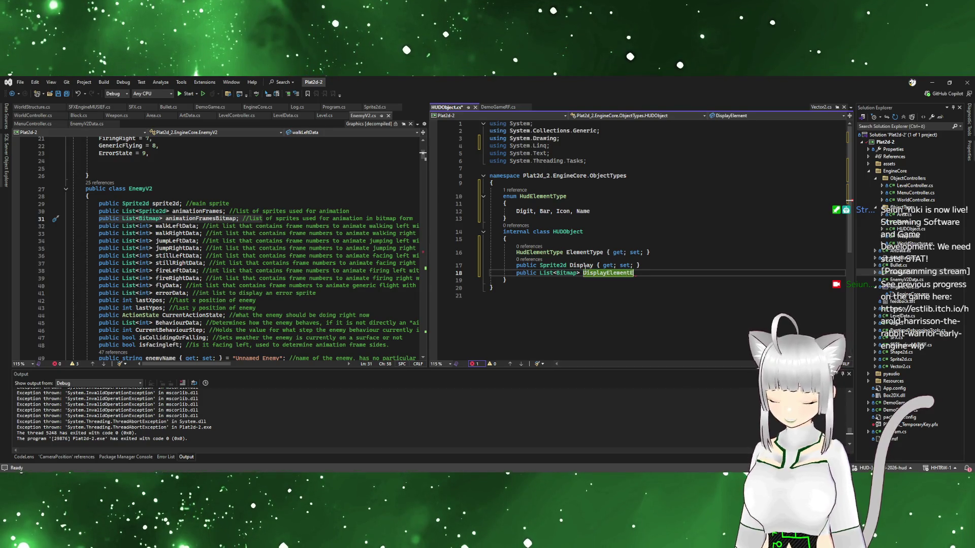
key(BackSpace)
text(Array)
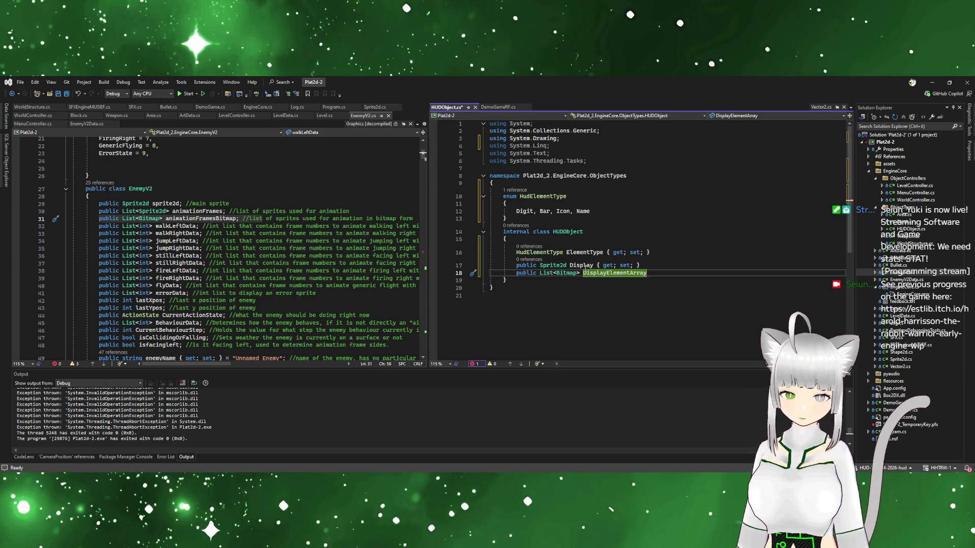
key(BackSpace)
key(BackSpace)
key(BackSpace)
key(BackSpace)
key(BackSpace)
text(s)
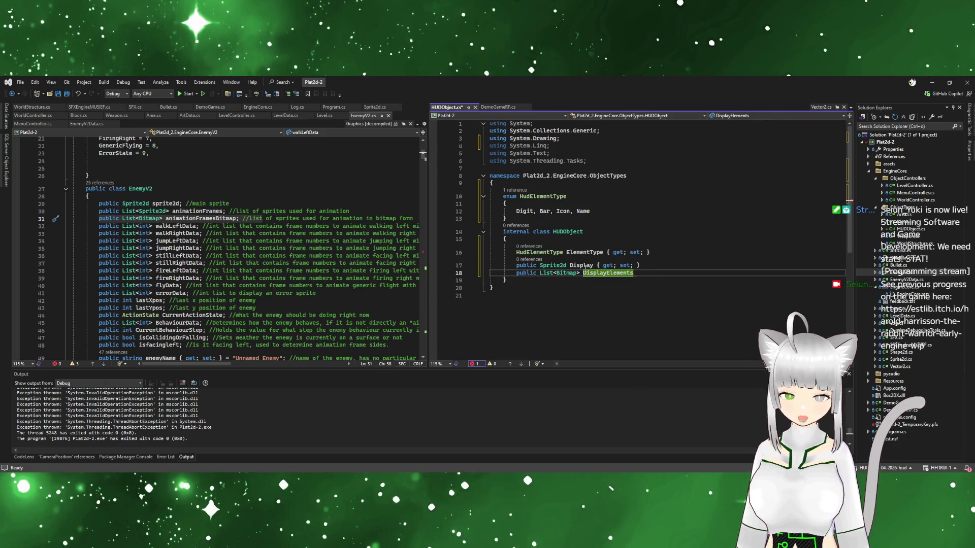
text( { get; set; })
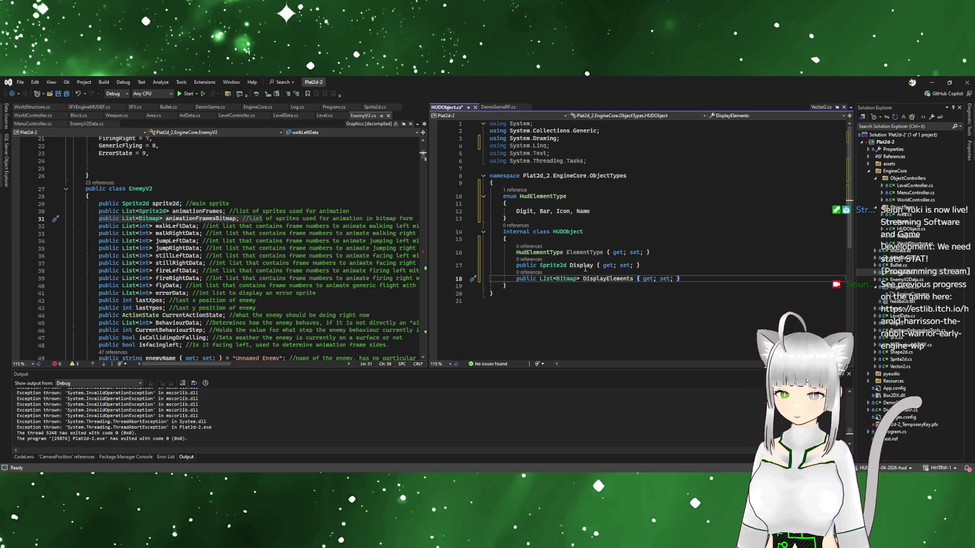
Make the ElementType property public and open a new line below DisplayElements
click(517, 252)
text(public)
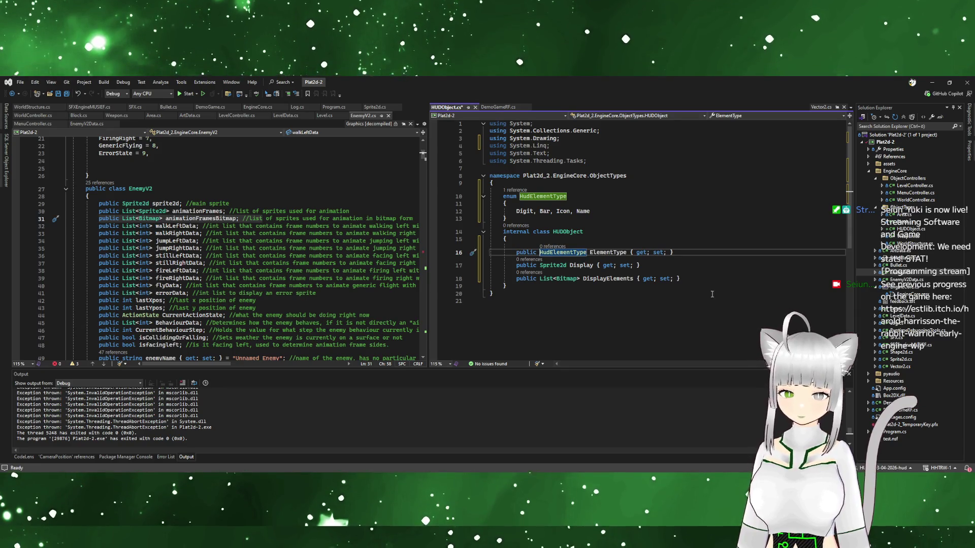
click(717, 277)
key(Return)
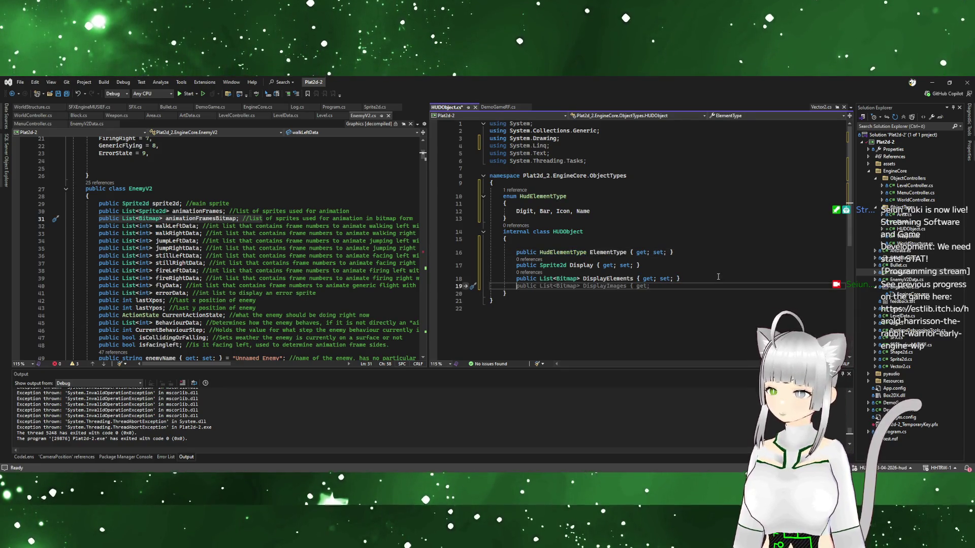
scroll(194, 304, down, 1)
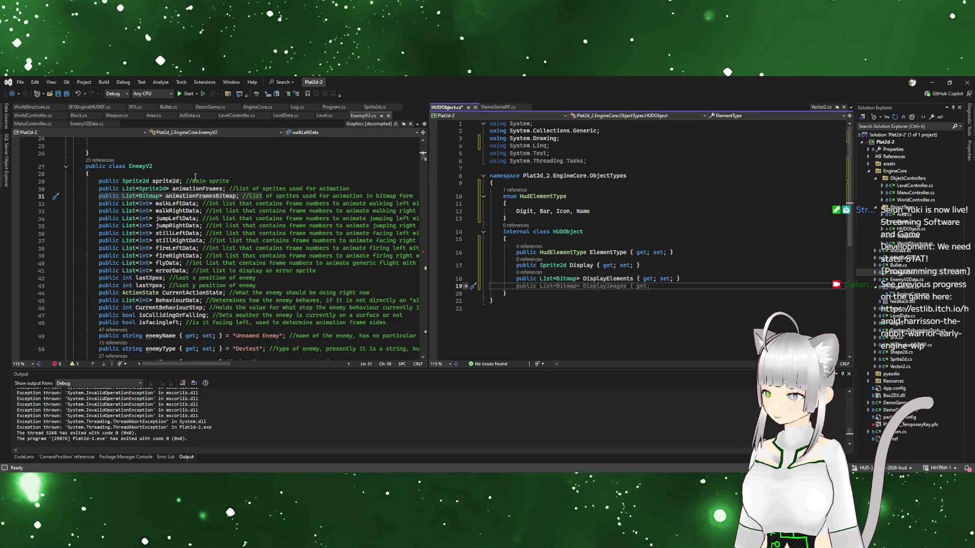
click(649, 269)
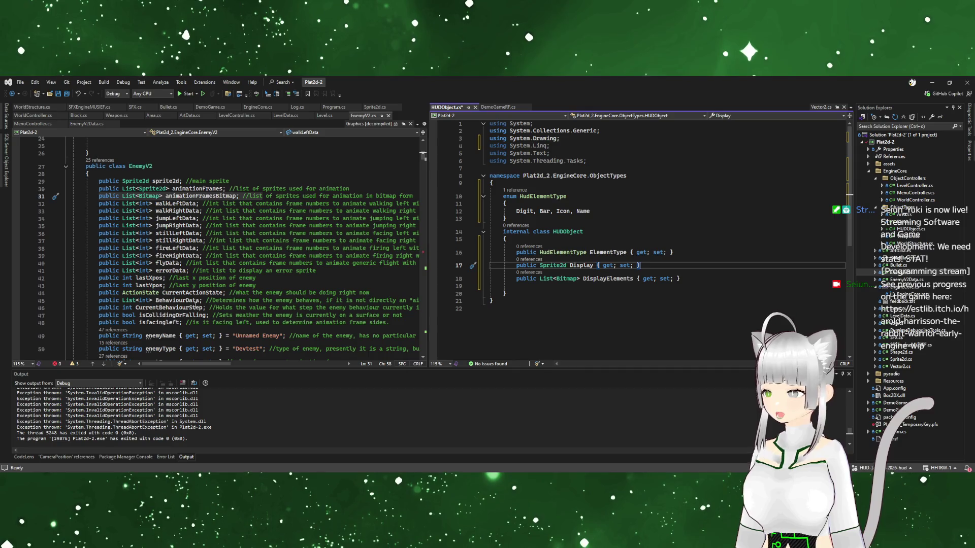
click(710, 282)
key(Return)
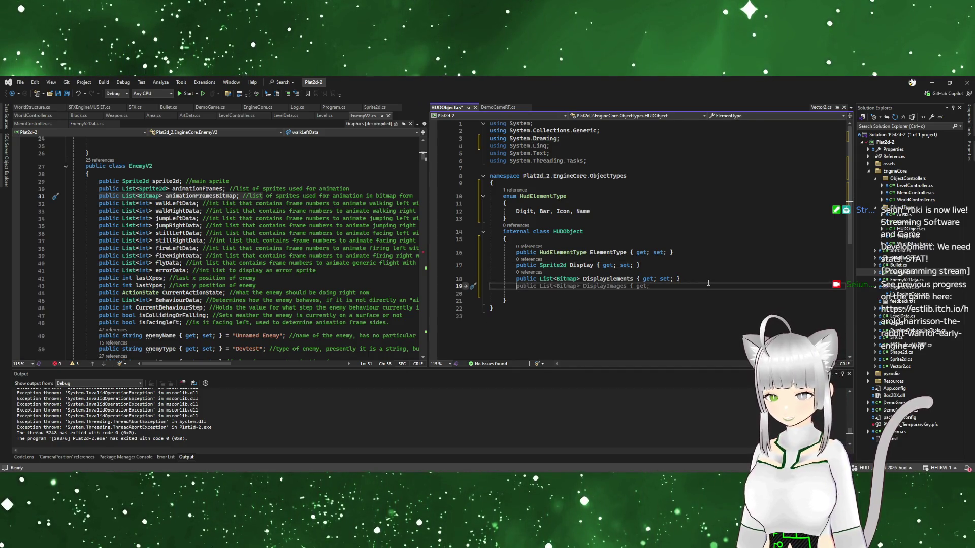
Add a public string DisplayedData property and begin a '//digit item properties' comment above the properties
text(public string )
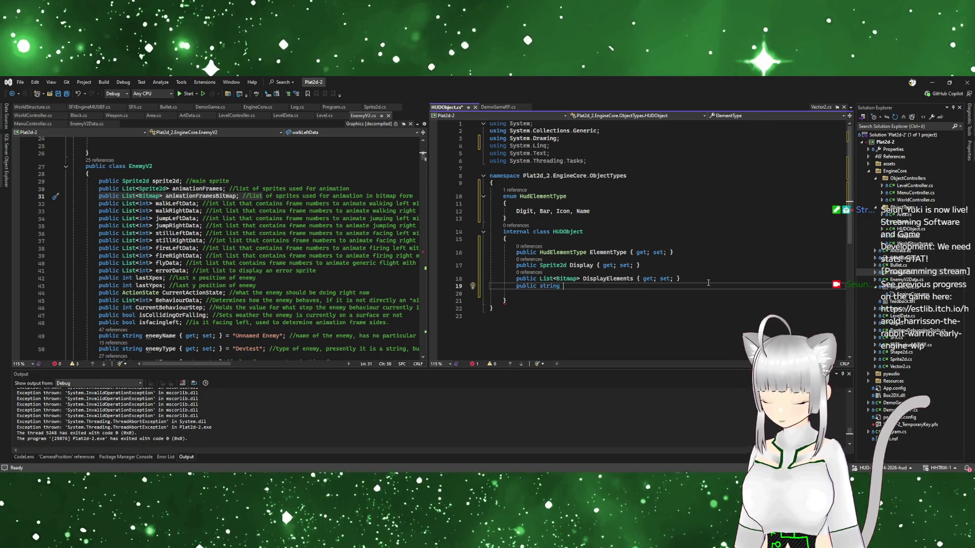
text(Displ)
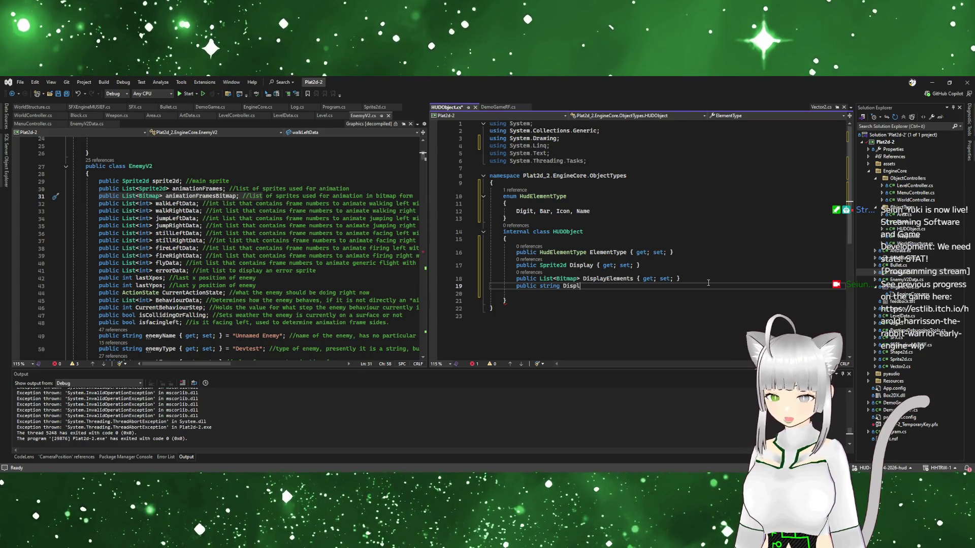
text(ayedData { get; set;)
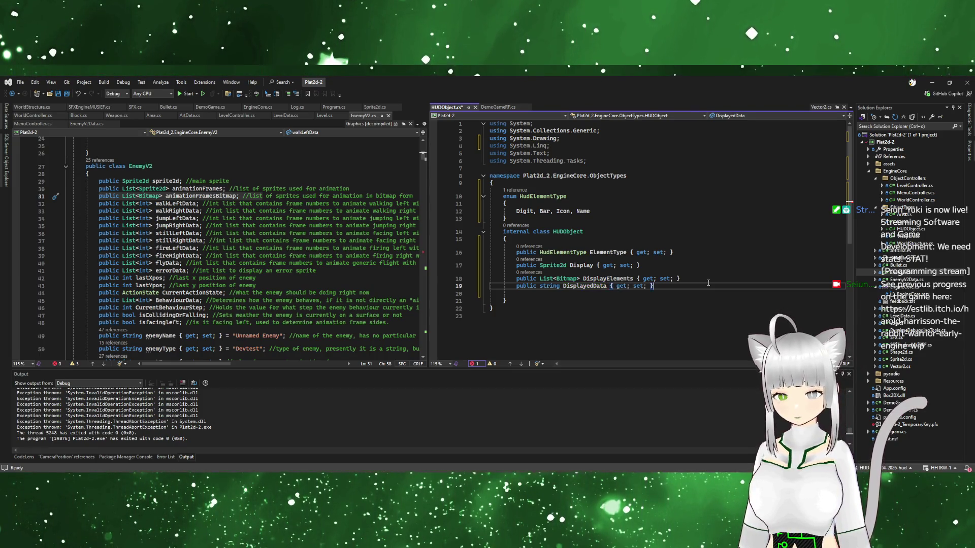
key(Return)
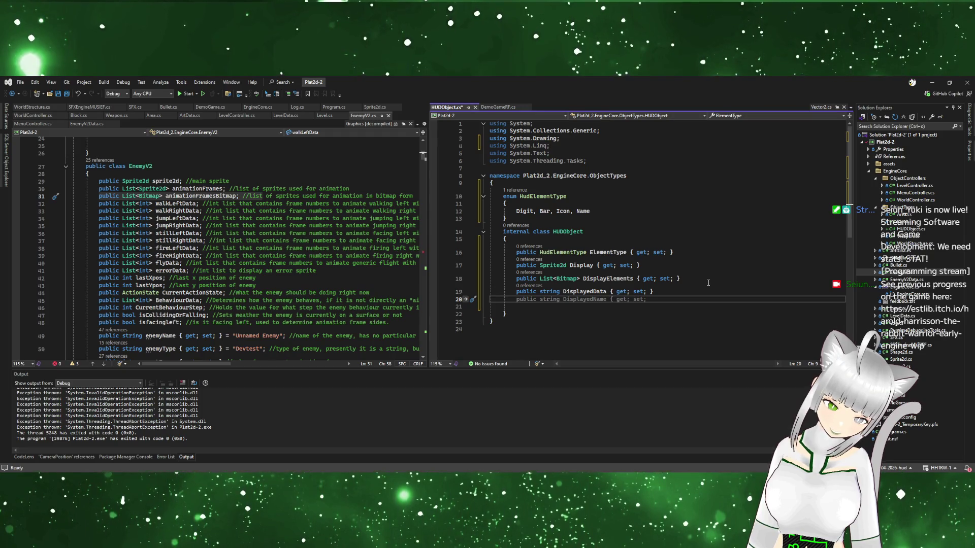
click(526, 239)
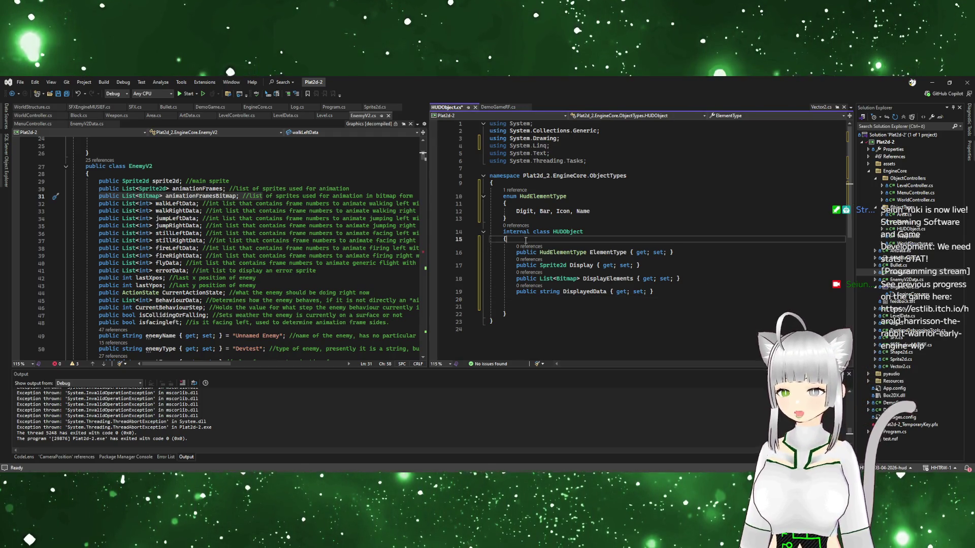
key(Return)
text(//digit item properties)
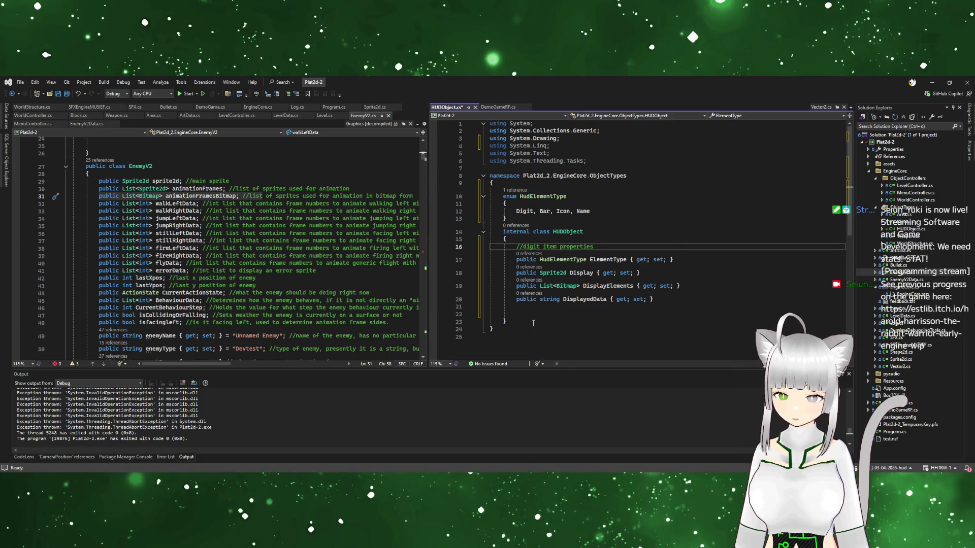
click(534, 316)
text(//bar item properties)
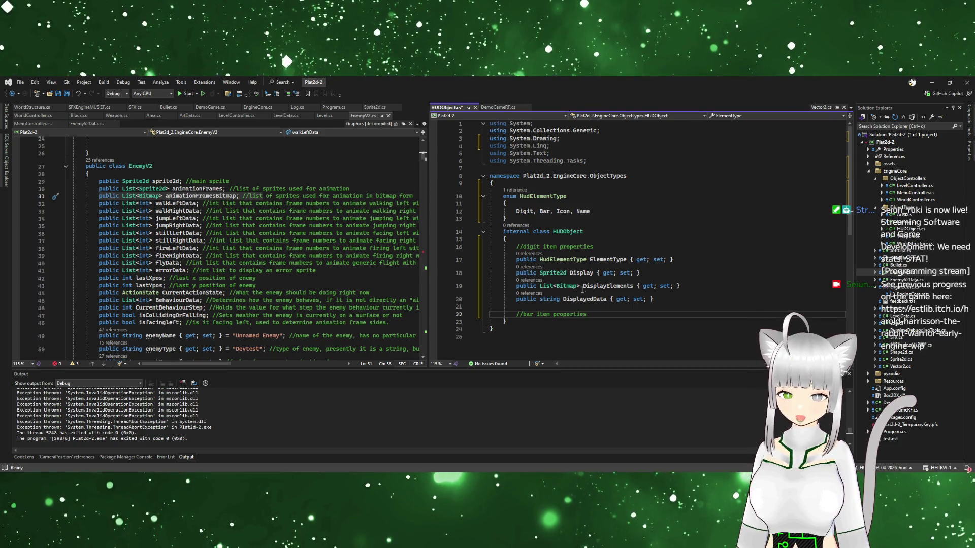
Give the ElementType property a default value of HudElementType.Digit
click(645, 274)
click(682, 260)
text(=)
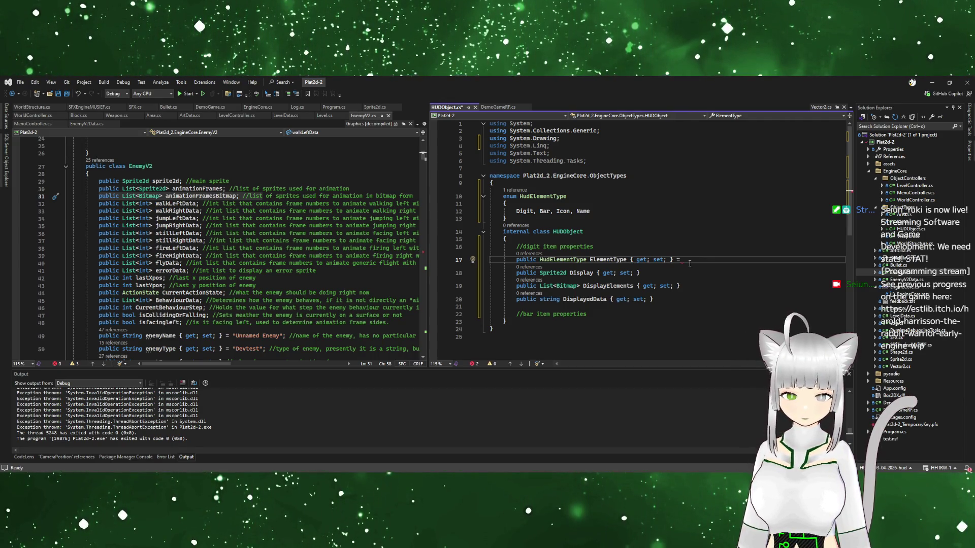
text(HudElementType.Digit;q)
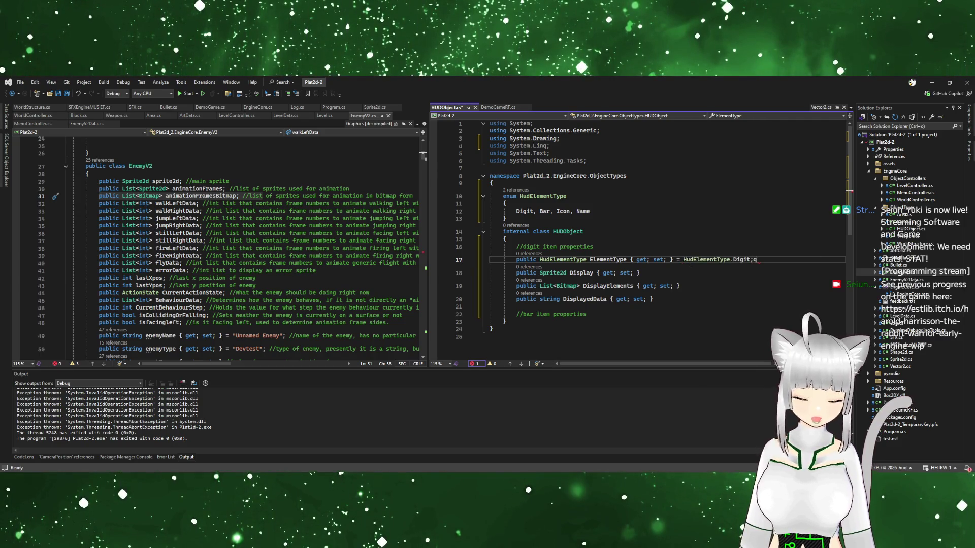
key(BackSpace)
Copy the digit properties and paste them under the //bar item properties comment
click(662, 286)
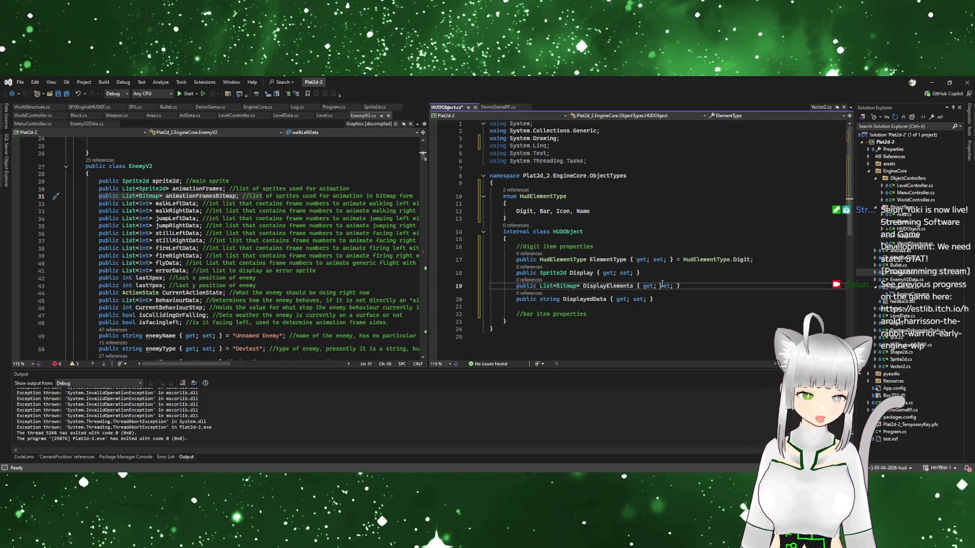
click(629, 309)
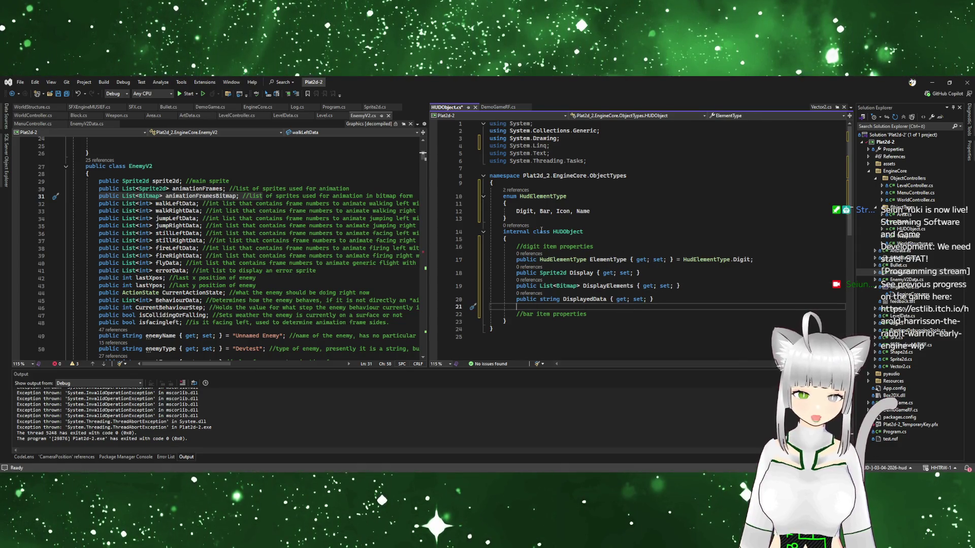
click(756, 258)
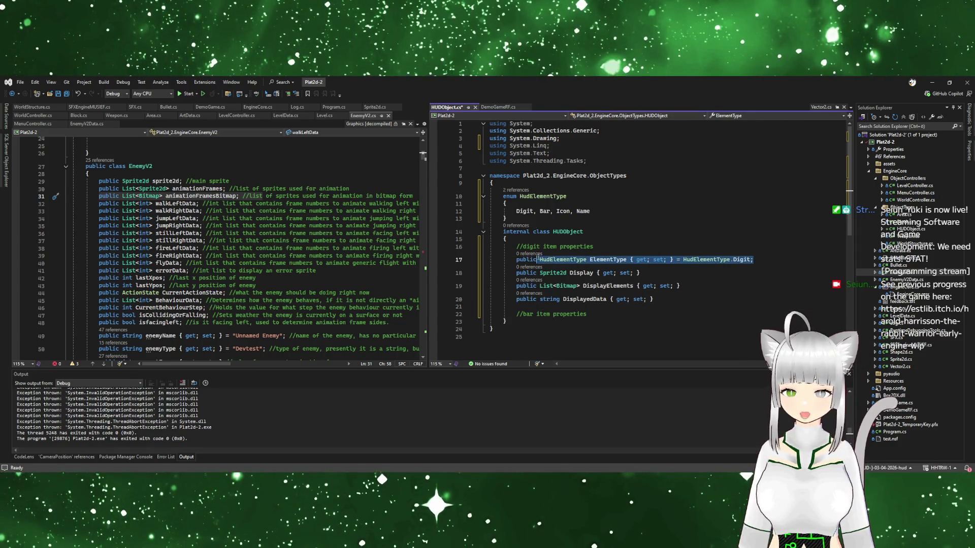
click(670, 286)
click(660, 272)
mouse_move(642, 307)
mouse_down()
mouse_move(639, 315)
mouse_move(695, 297)
mouse_move(660, 297)
mouse_move(656, 248)
mouse_up()
click(674, 270)
click(672, 306)
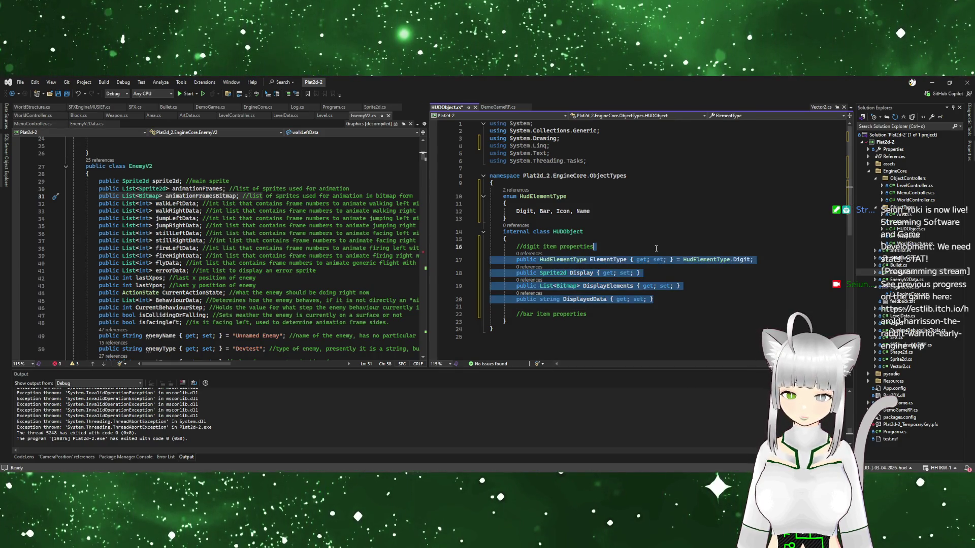
key(ctrl+c)
click(602, 318)
key(ctrl+v)
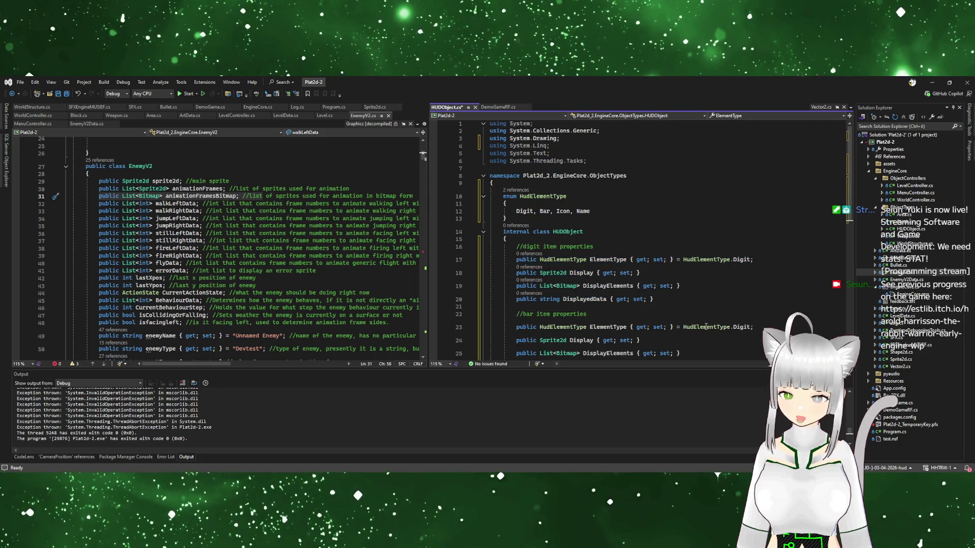
Change the copied ElementType default to HudElementType.Bar
scroll(740, 304, down, 1)
double_click(739, 305)
text(Bar)
key(Down)
key(Down)
key(Down)
scroll(627, 299, down, 1)
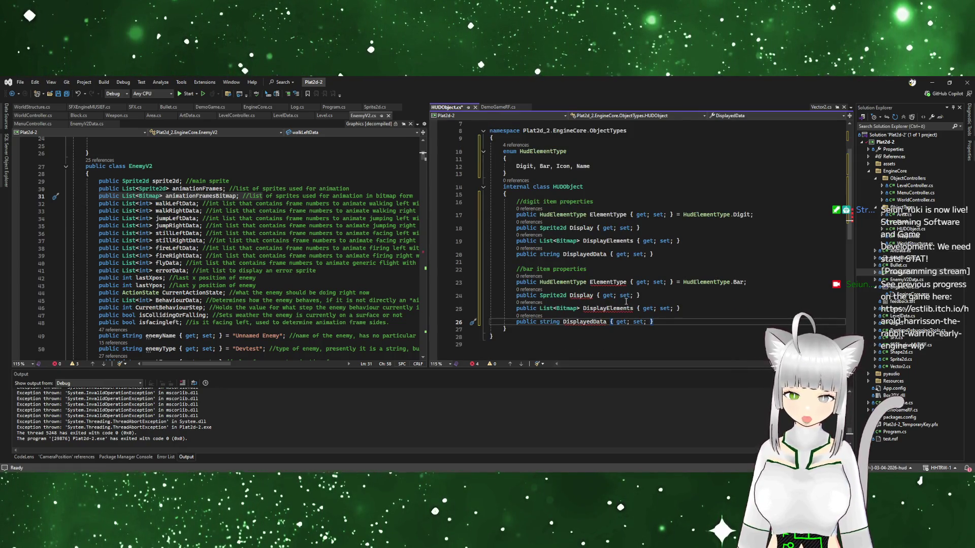
click(577, 321)
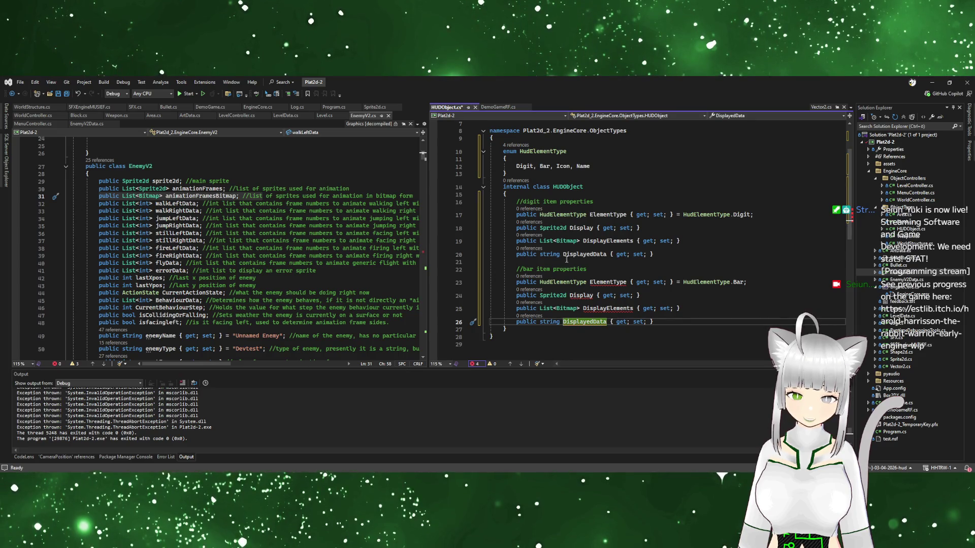
drag(731, 322, 765, 284)
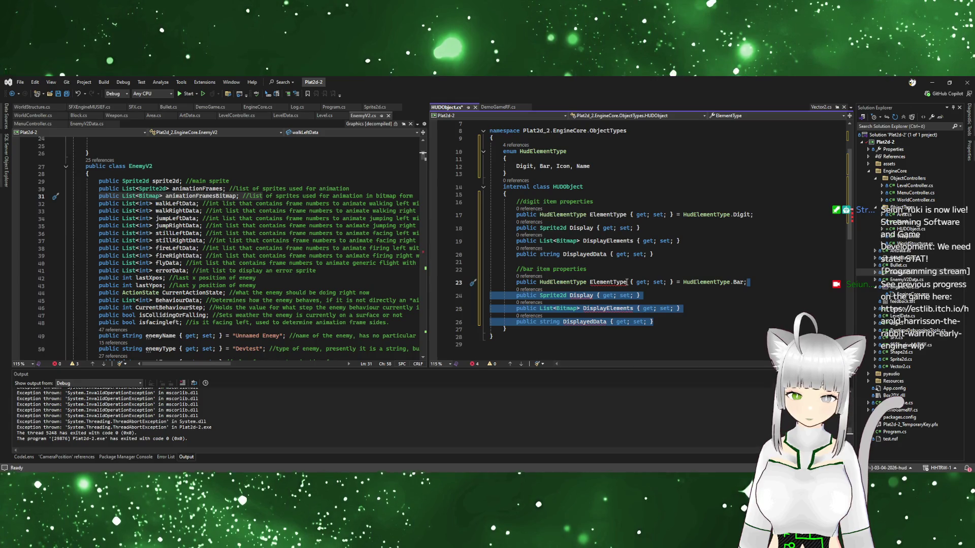
Rename the two type properties to ElementDigitType and ElementBarType
click(614, 214)
text(Digit)
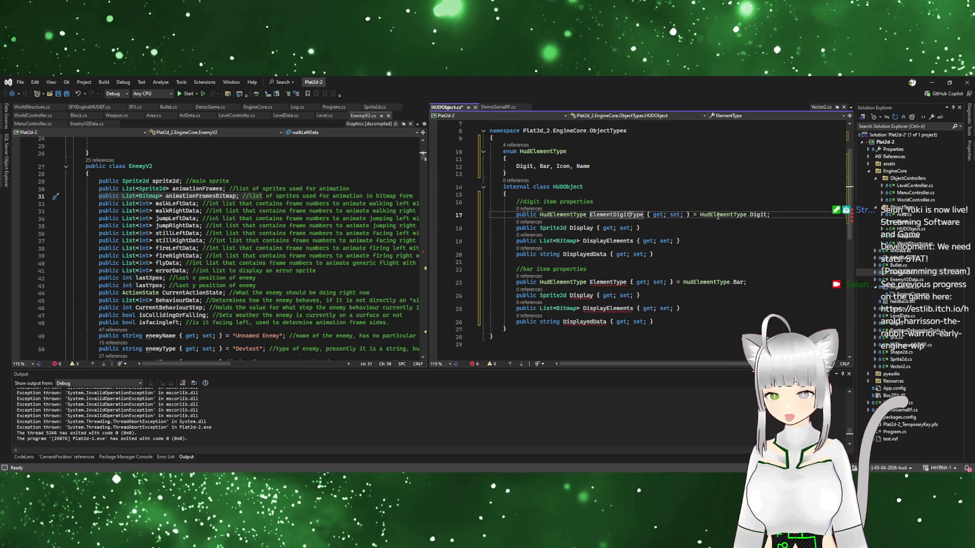
click(614, 282)
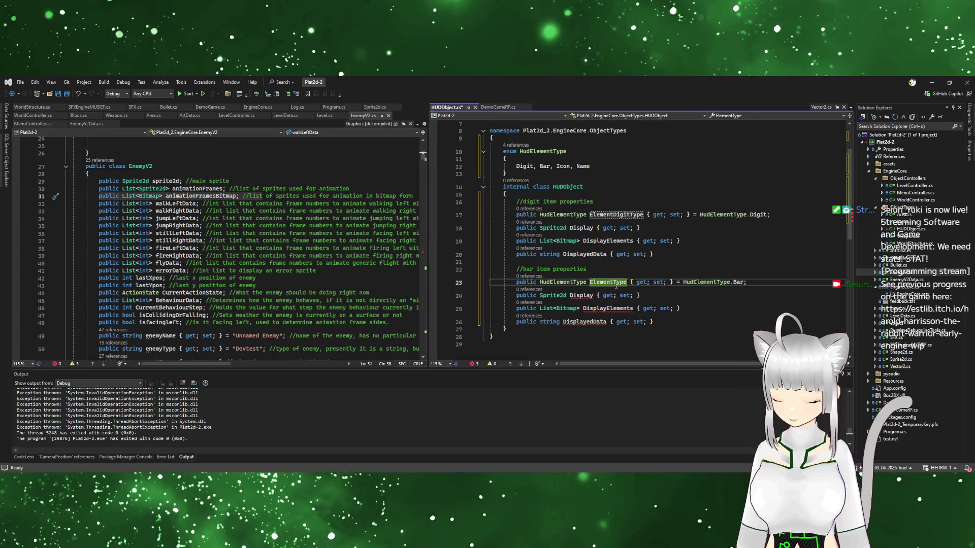
text(Bar)
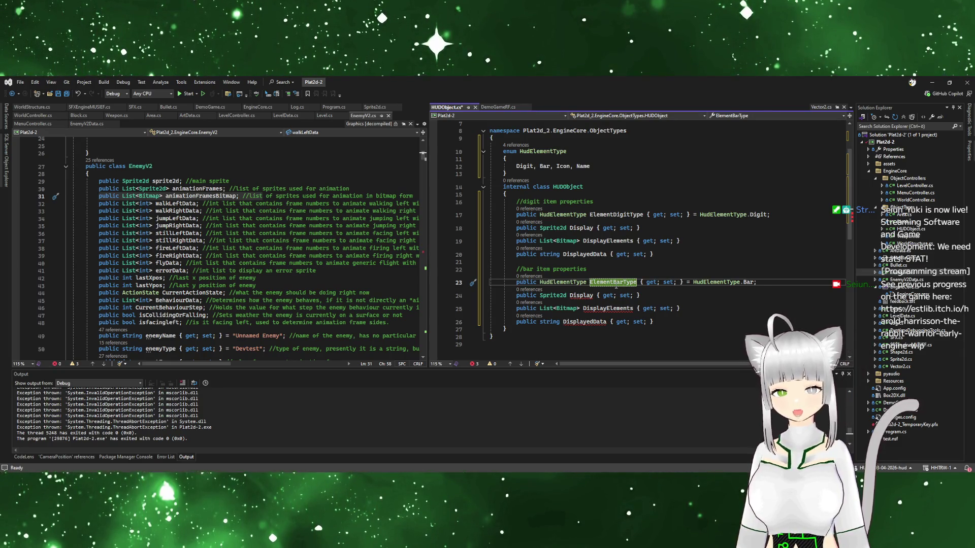
Delete the Sprite2d Display line from the bar item section
click(641, 295)
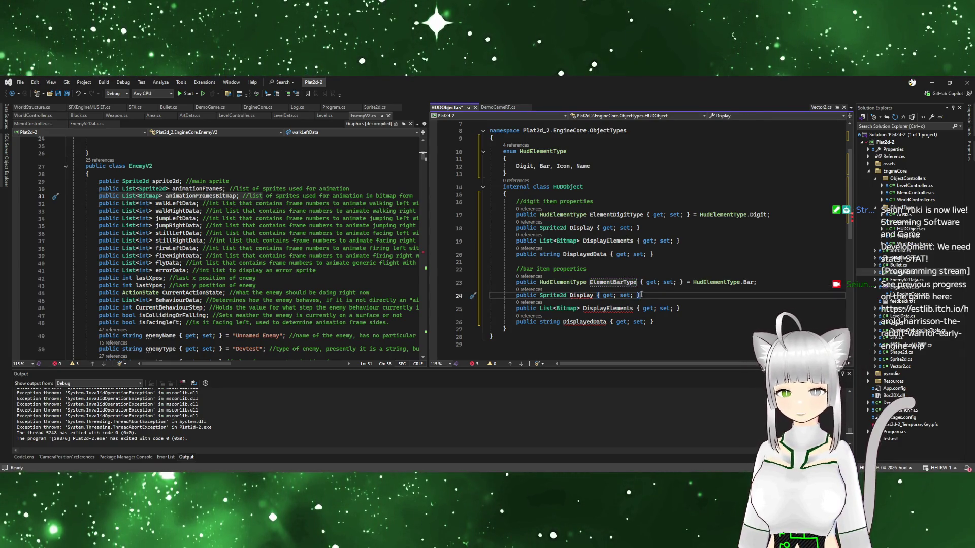
click(569, 295)
double_click(569, 295)
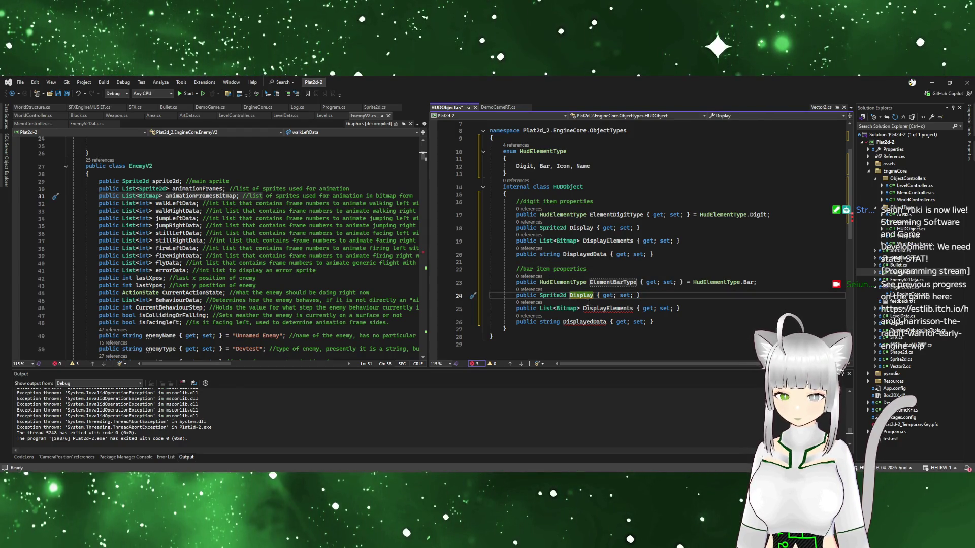
drag(669, 296, 751, 282)
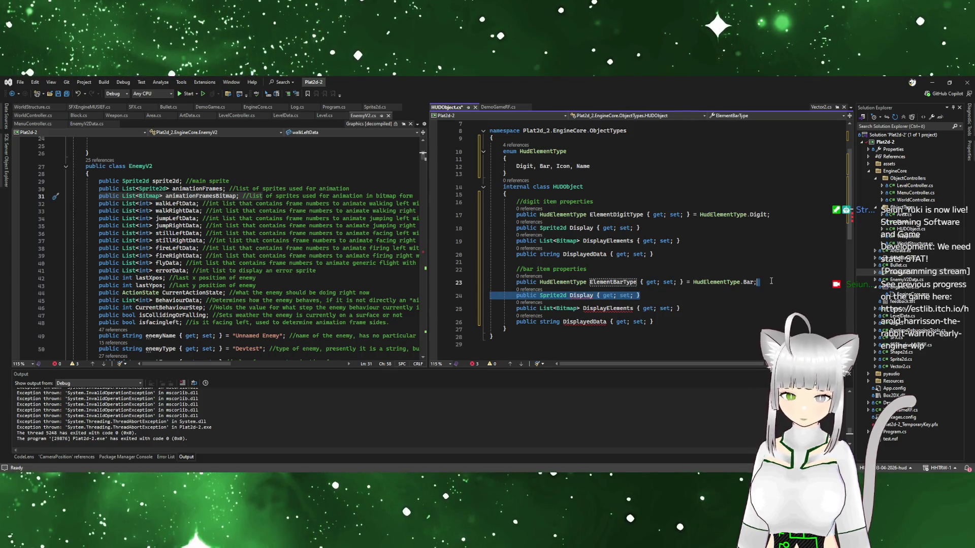
key(BackSpace)
click(601, 194)
Add a //shared properties comment and move Display and DisplayElements up beneath it
key(Return)
text(//share)
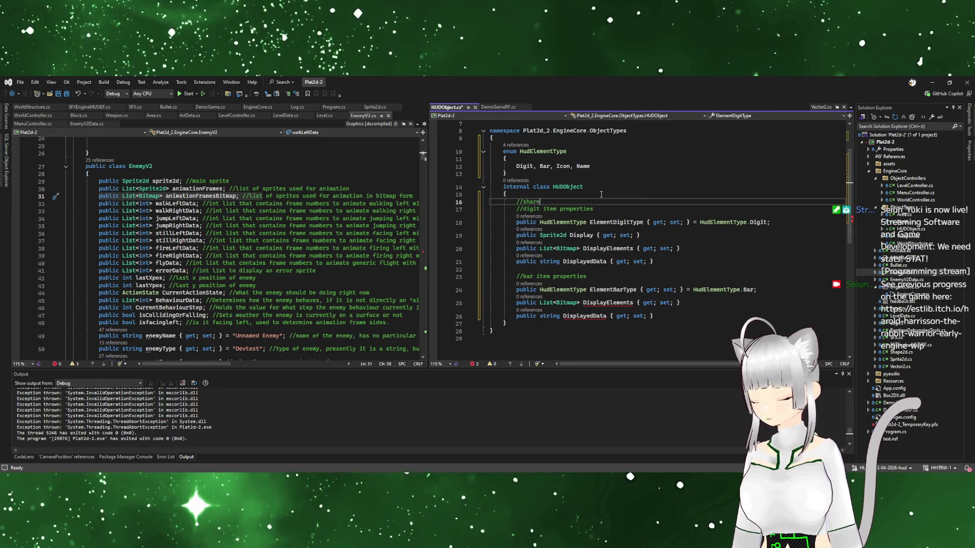
text(d properties)
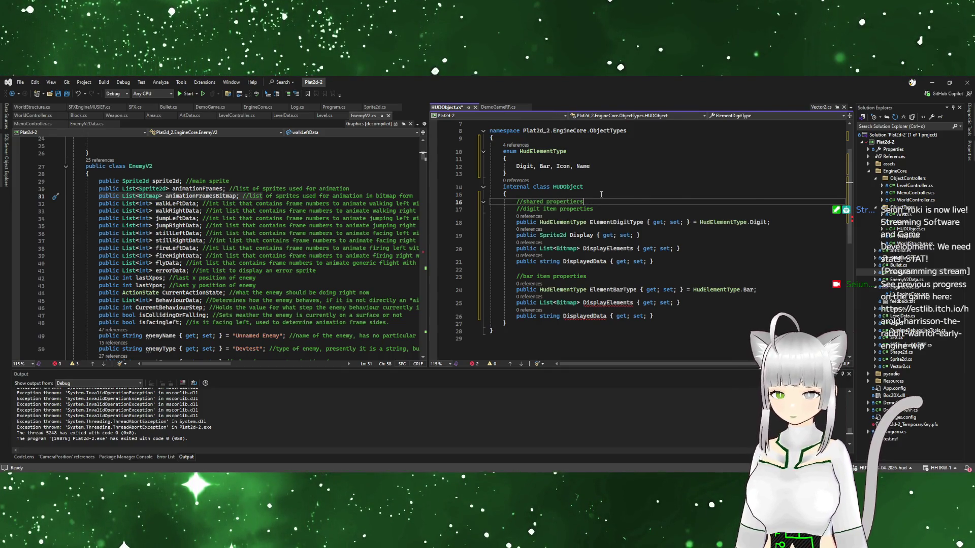
key(Return)
key(Return)
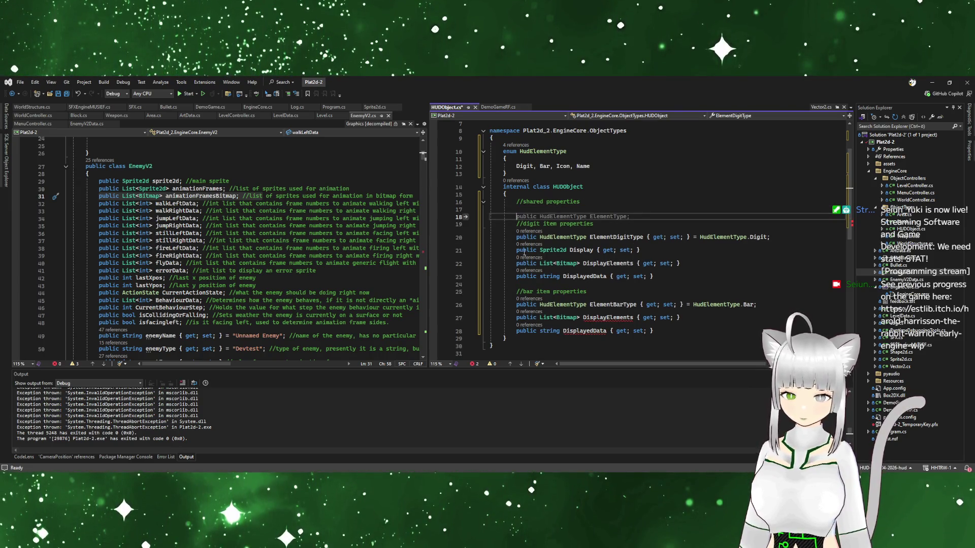
key(Down)
key(Down)
key(Down)
key(alt+Up)
key(alt+Up)
key(alt+Up)
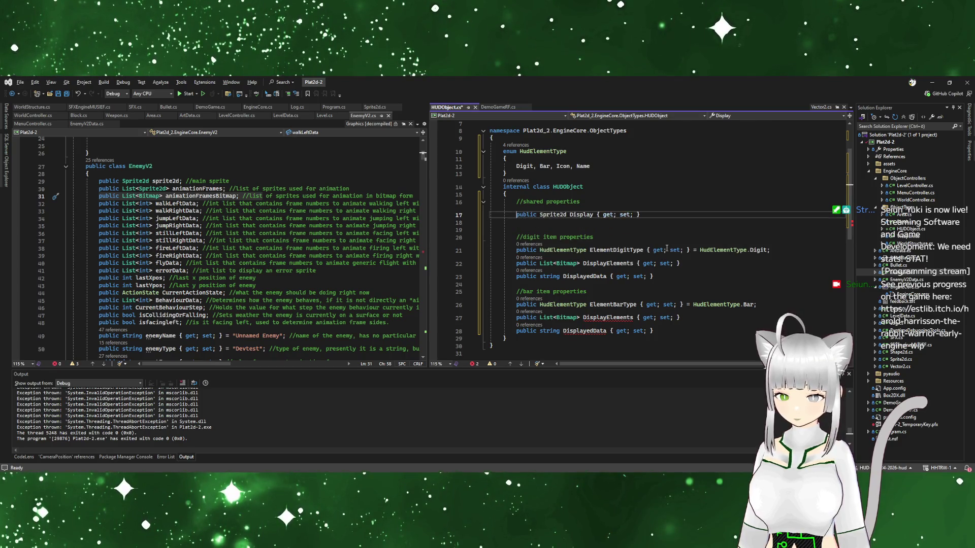
key(alt+Down)
key(Down)
key(Down)
key(Down)
key(Up)
key(Up)
key(Up)
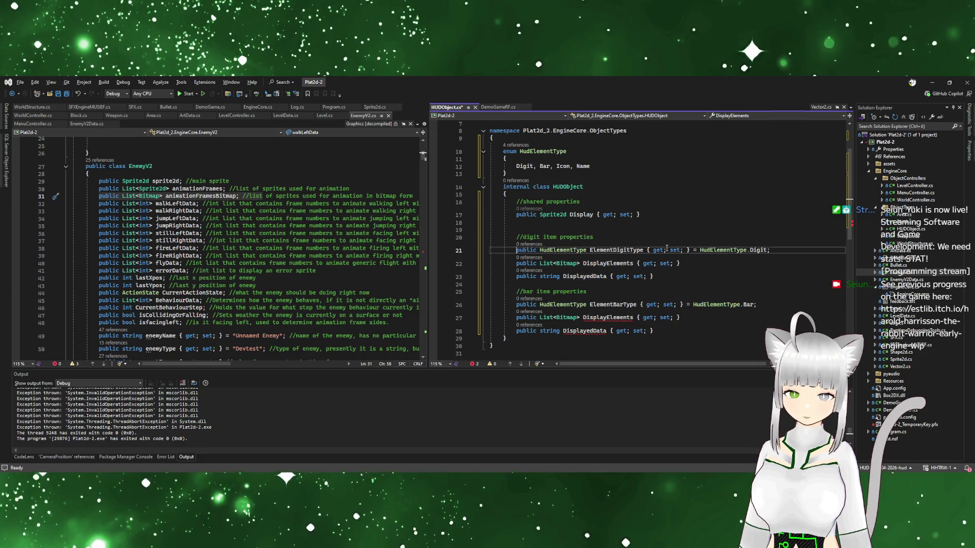
key(Down)
key(alt+Up)
key(alt+Up)
key(alt+Up)
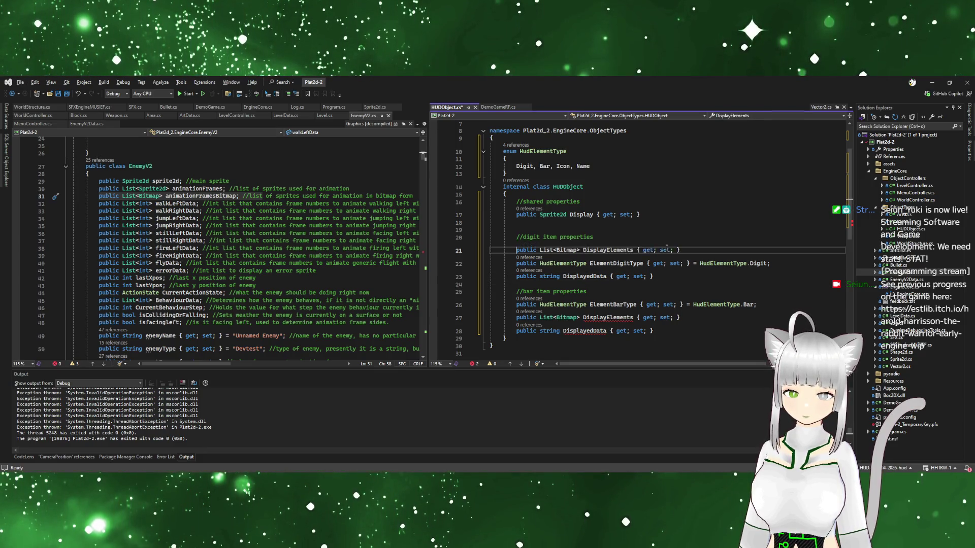
key(Down)
key(Down)
key(Down)
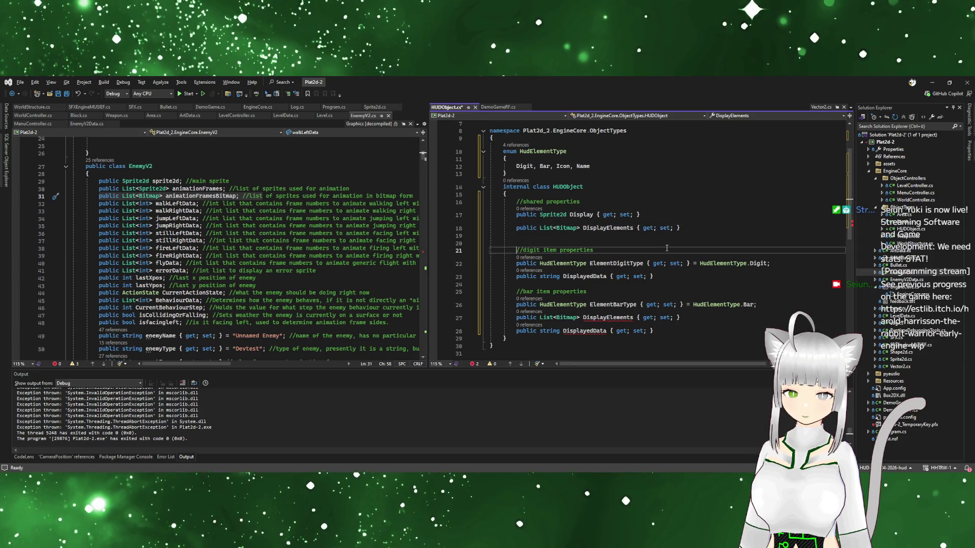
key(alt+Up)
key(alt+Down)
Change the digit section's data property to int DisplayedDataInt
double_click(548, 277)
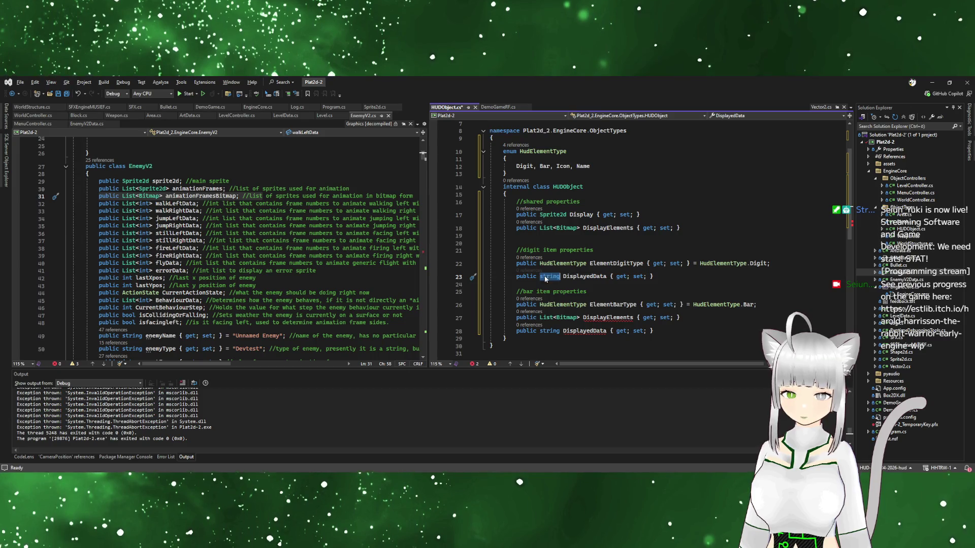
text(int)
double_click(611, 276)
click(596, 277)
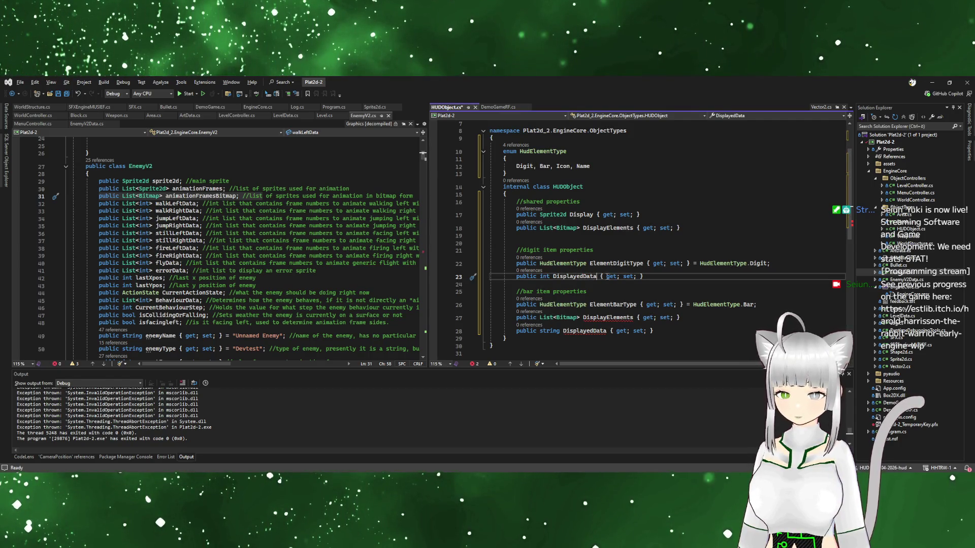
text(Int)
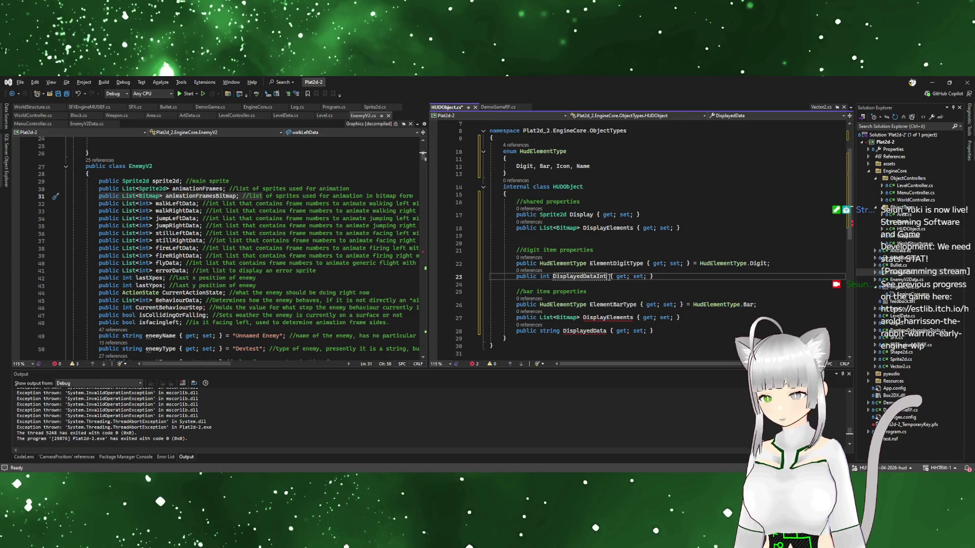
click(617, 331)
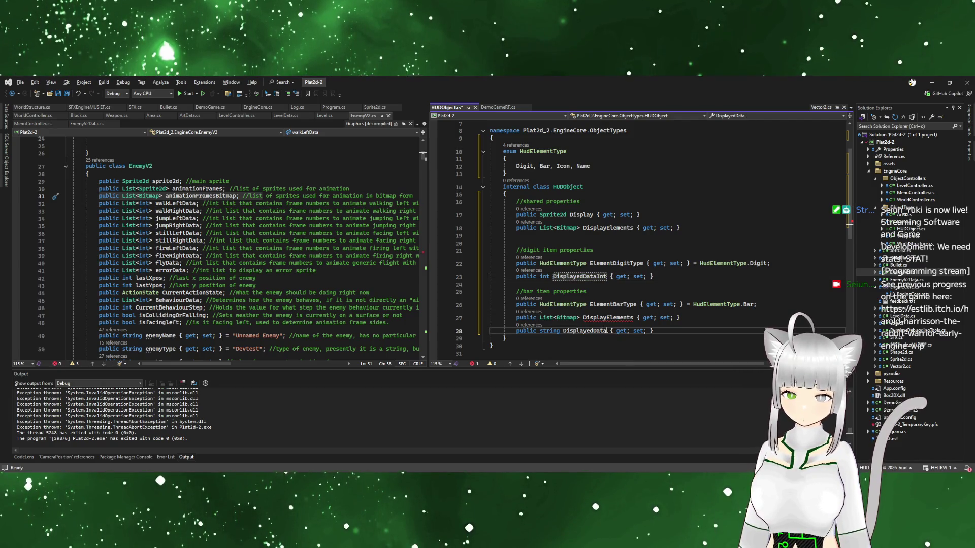
key(ctrl+Left)
key(ctrl+Left)
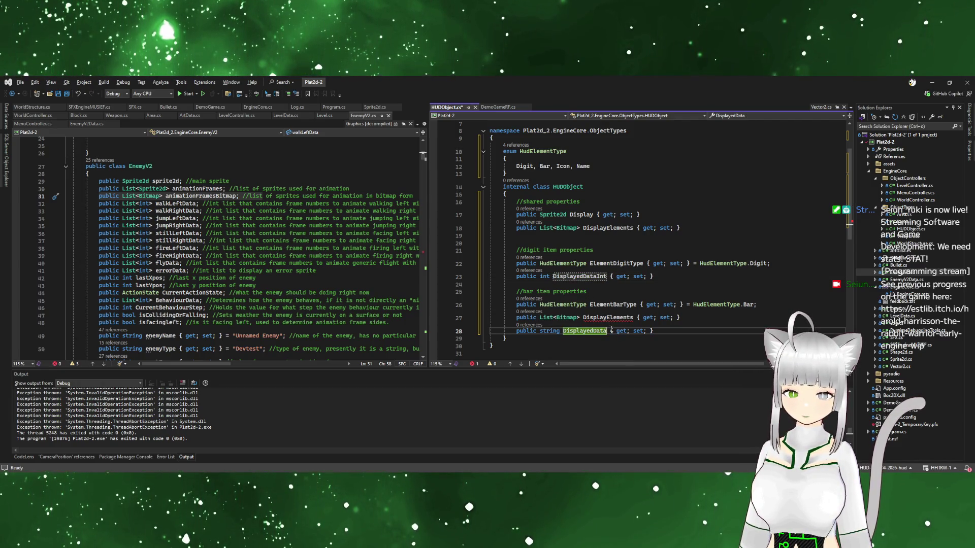
Delete the List<Bitmap> DisplayElements line from the bar item section
click(616, 318)
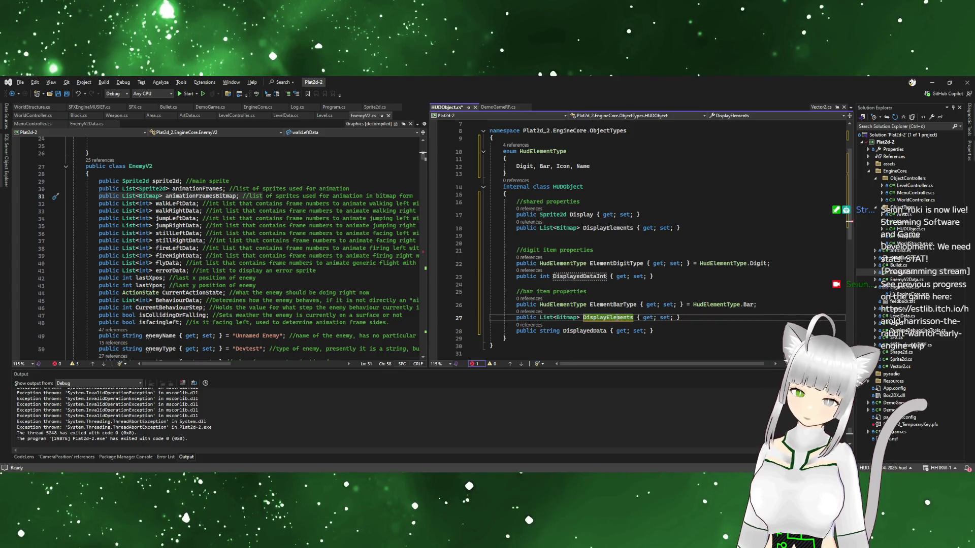
drag(815, 318, 818, 309)
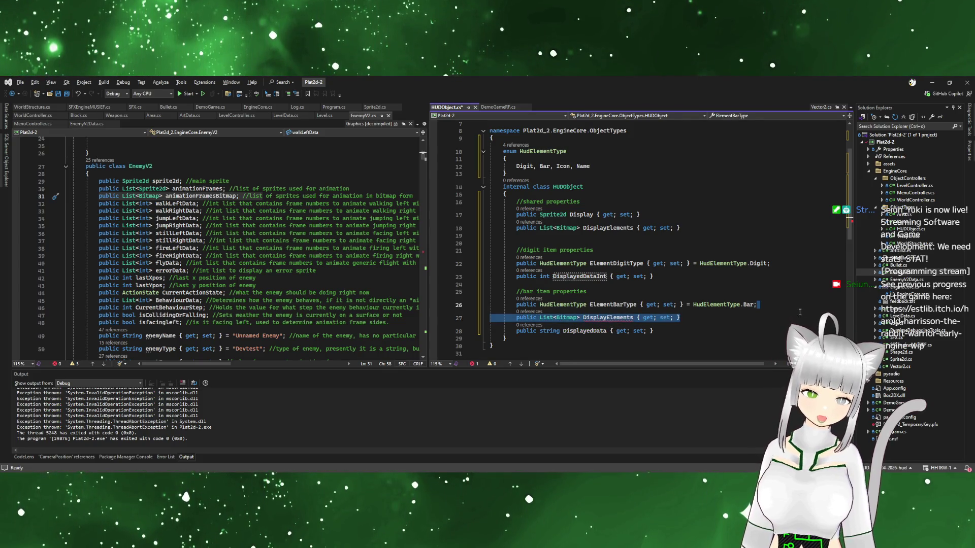
key(Delete)
click(670, 320)
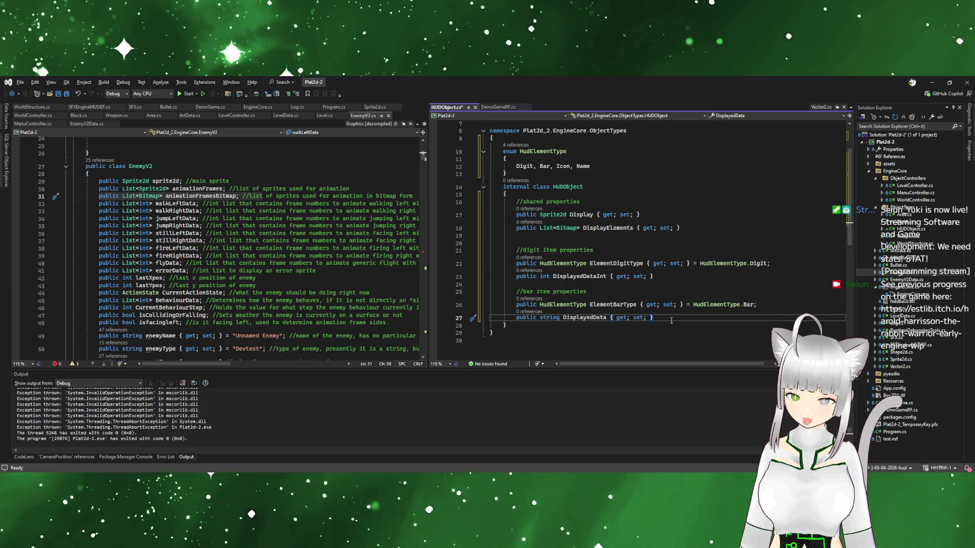
Declare enum BarElementFillAmount { Full, Half, None } below the HudElementType enum
click(535, 172)
key(Return)
text(enum BarElement)
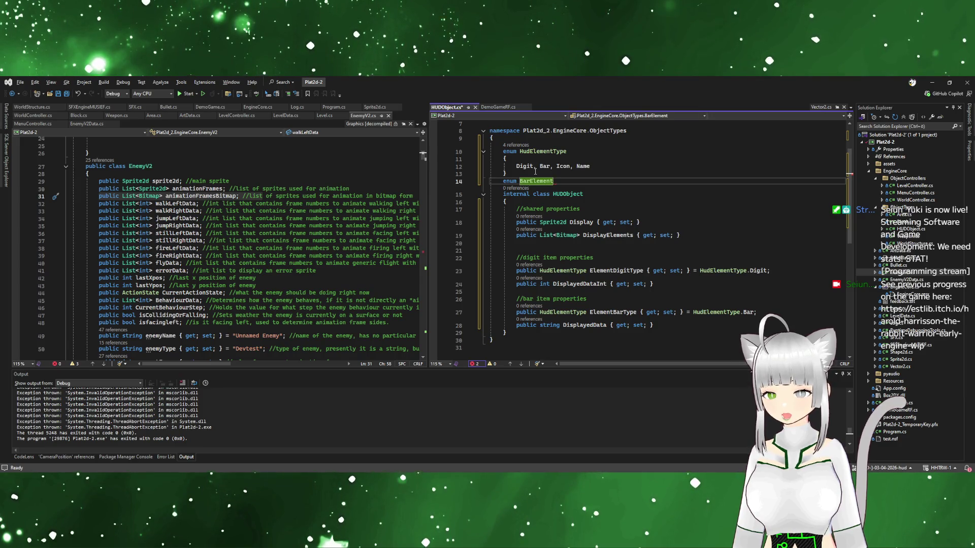
text(Fl)
text(llAmount)
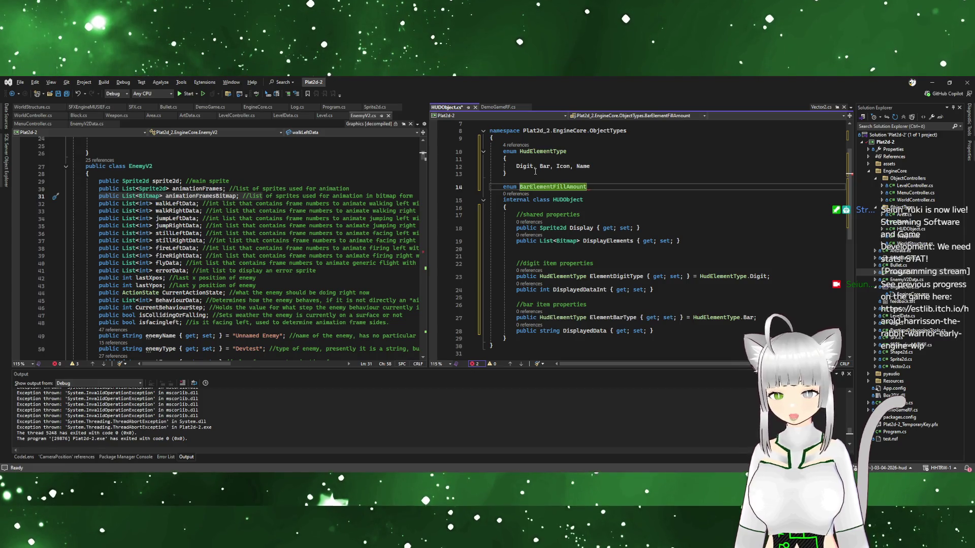
key(Return)
text({)
key(Return)
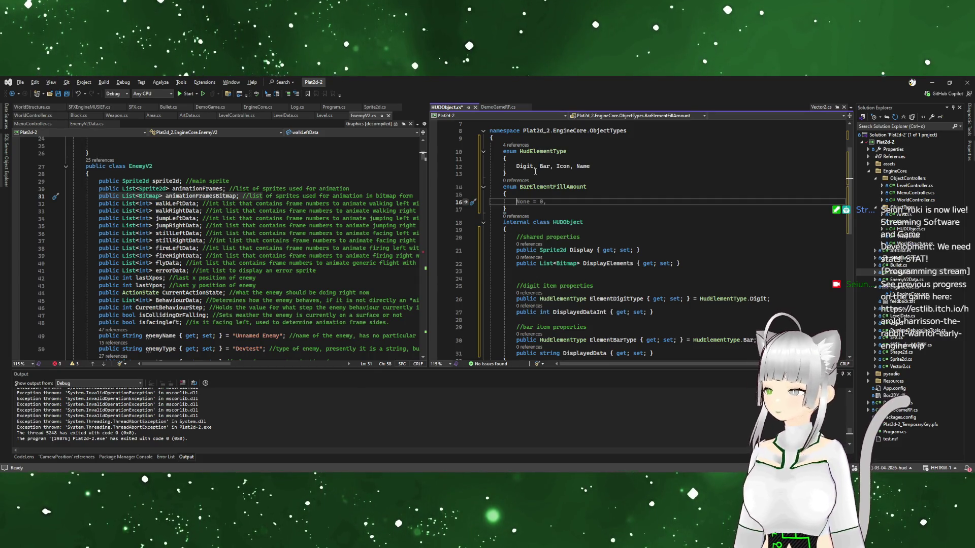
text(full)
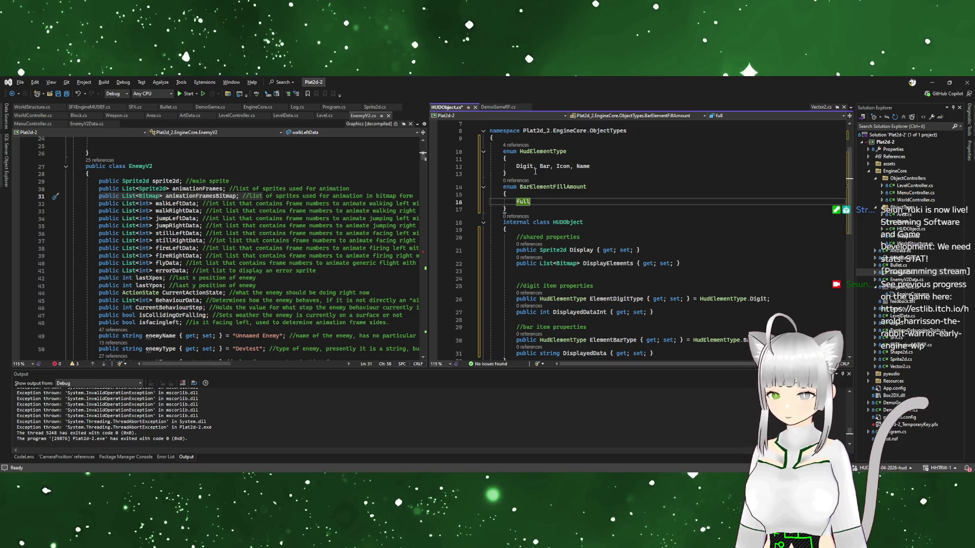
key(BackSpace)
key(BackSpace)
key(BackSpace)
text(Ful)
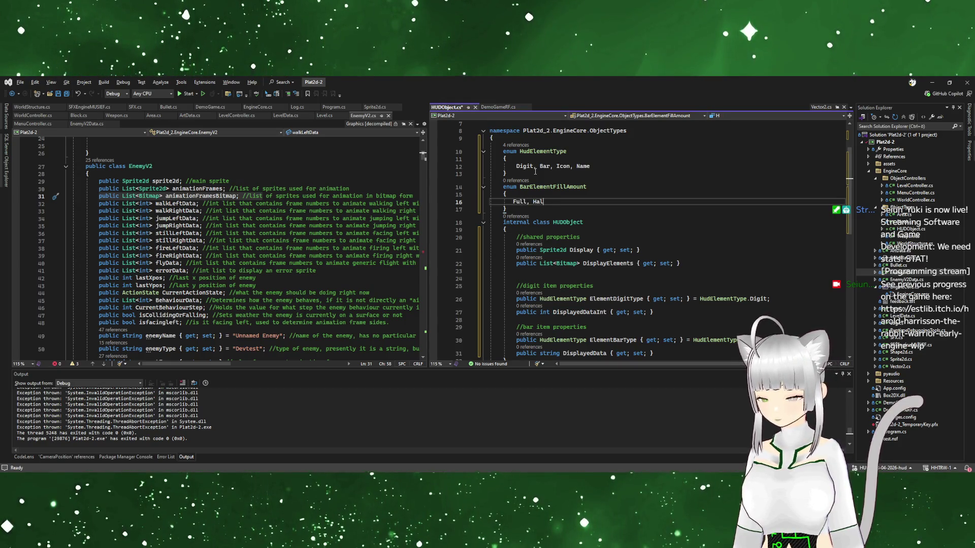
text(ne)
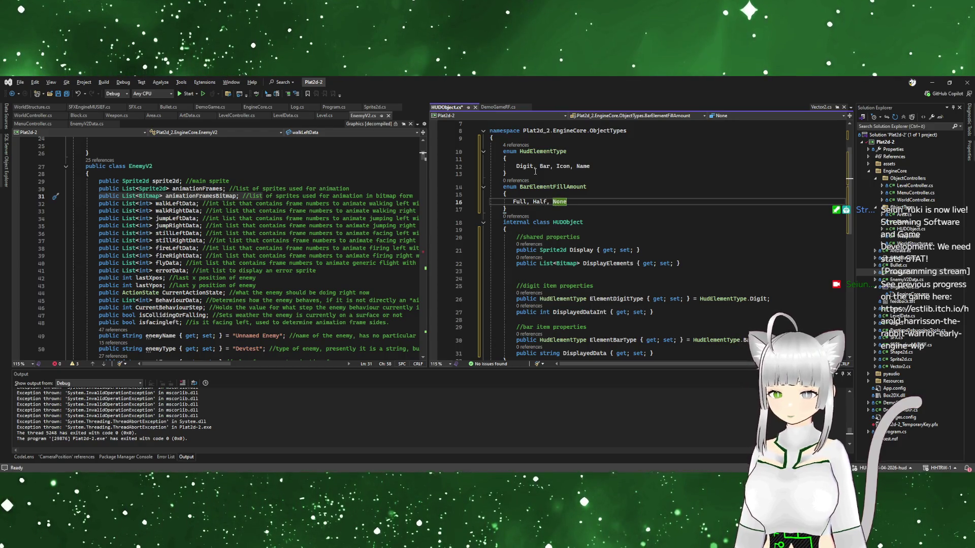
scroll(674, 332, down, 1)
click(675, 332)
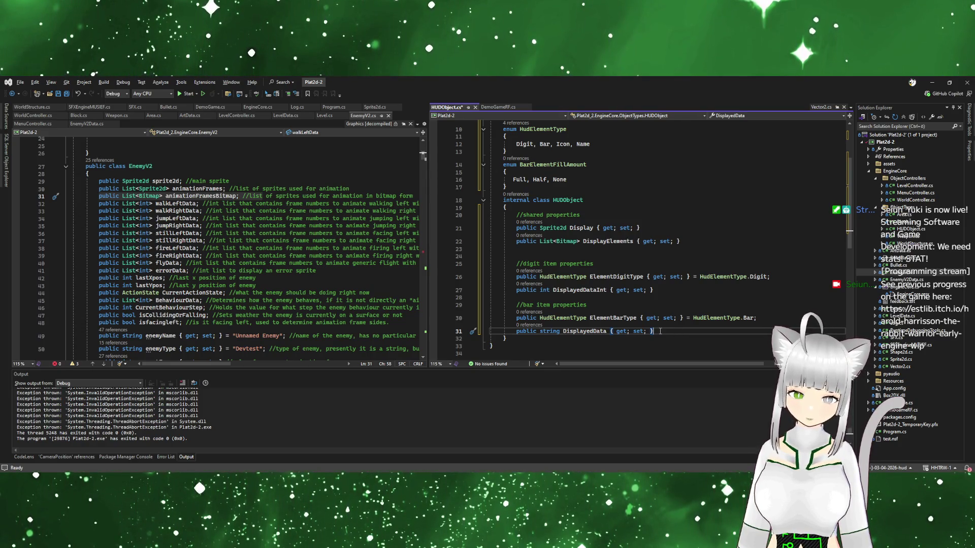
Replace the bar's string DisplayedData with BarElementFillAmount ElementFillAmount defaulting to BarElementFillAmount.None
drag(661, 333, 540, 332)
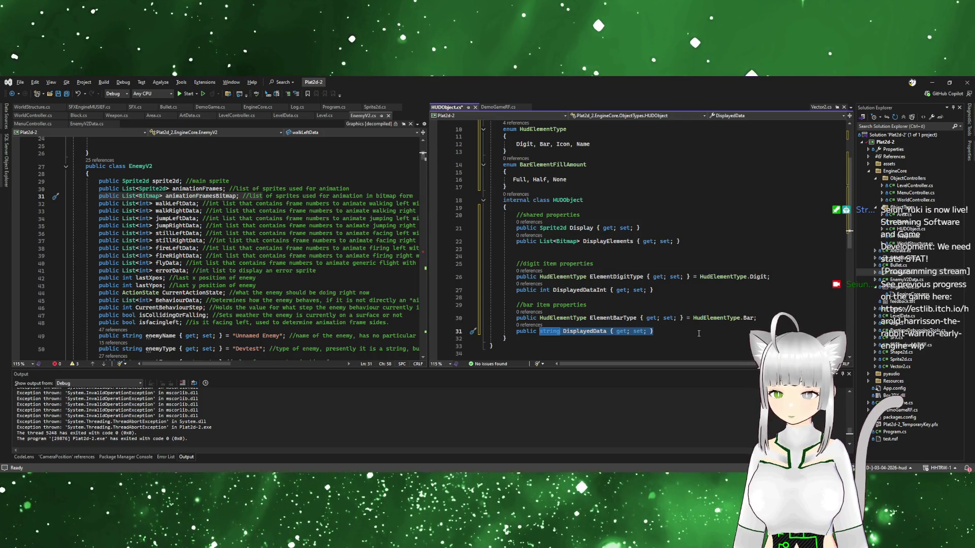
text(BarElementFillAmount)
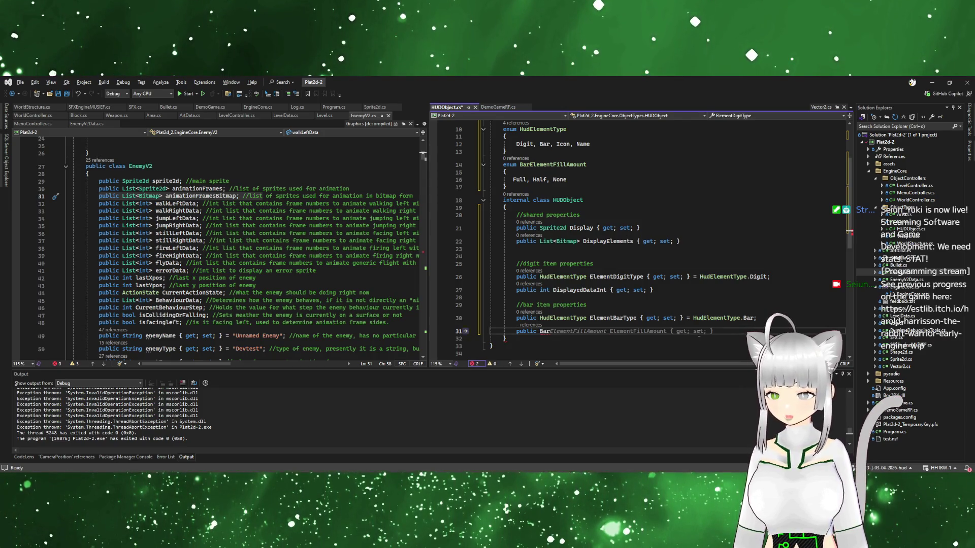
key(Tab)
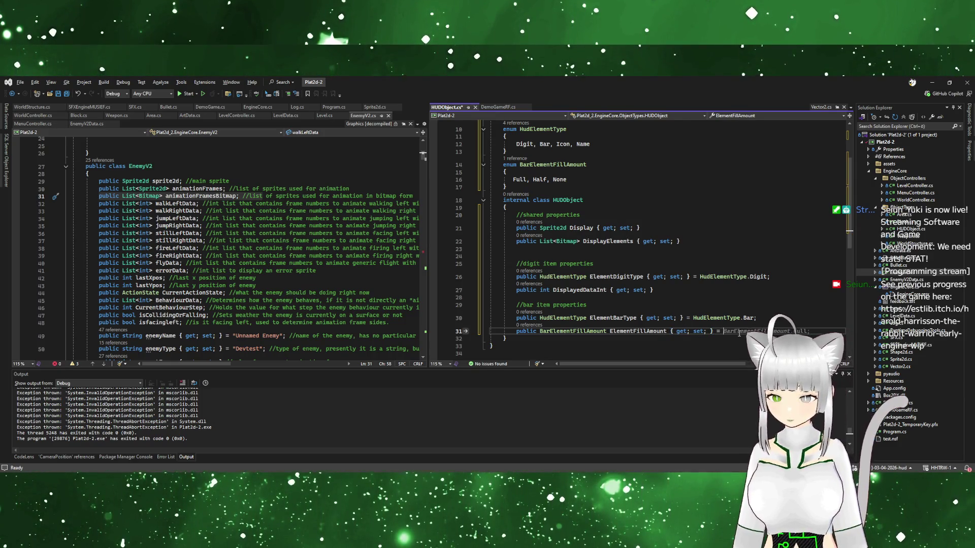
text(BarElementFillAmount.Full)
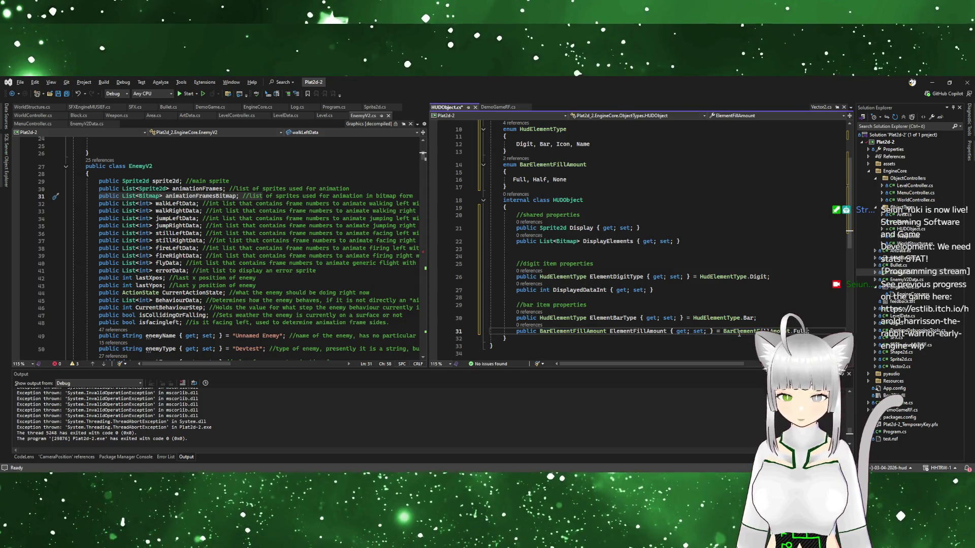
text(None;)
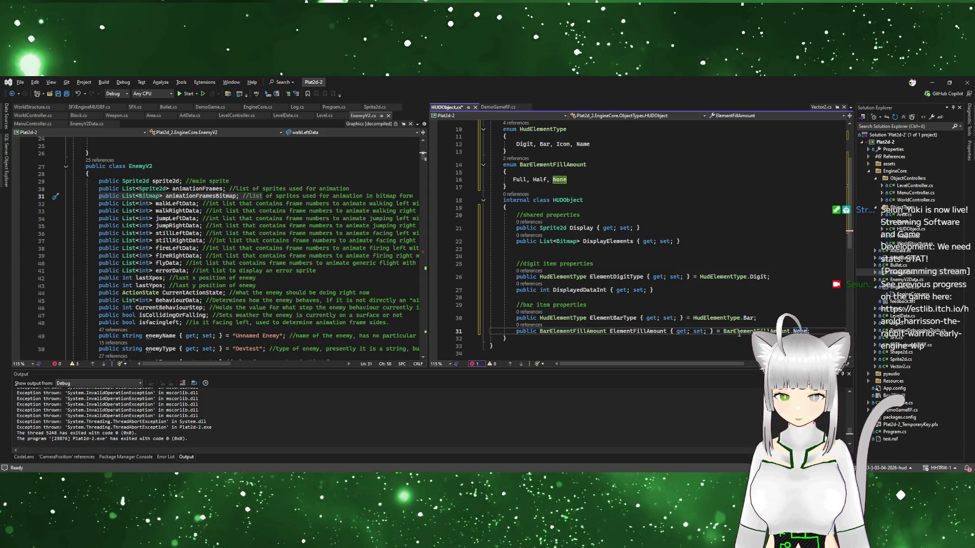
click(741, 307)
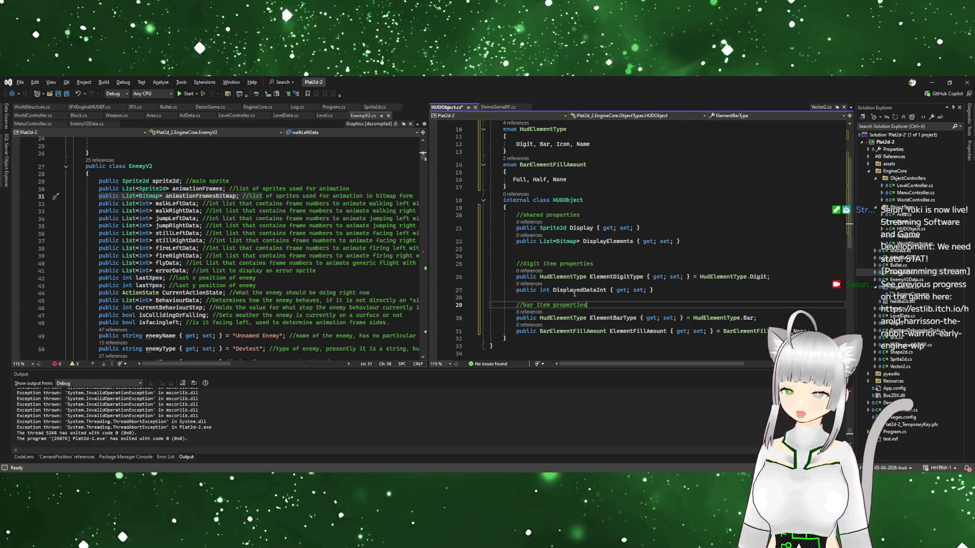
Review the shared, digit and bar property lines and add blank lines after ElementFillAmount
click(563, 299)
click(637, 317)
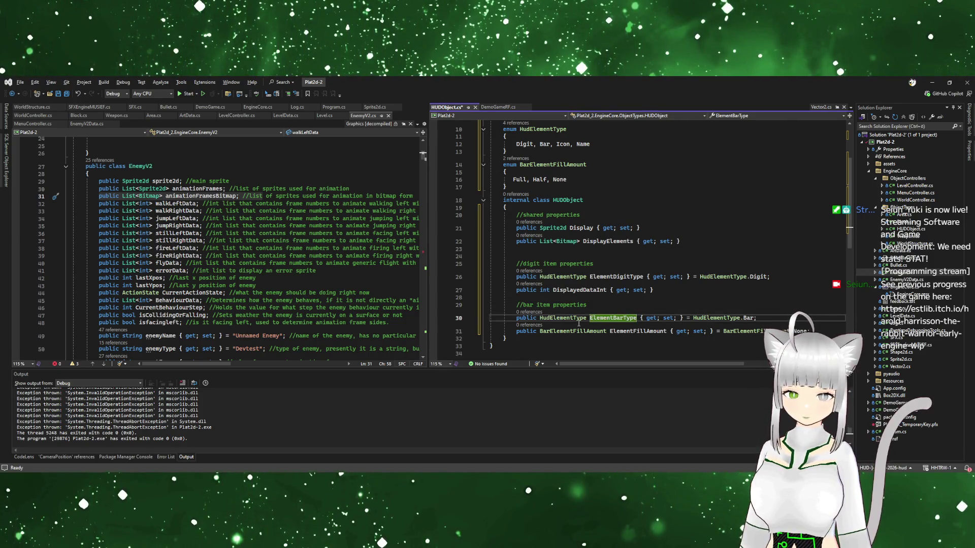
click(591, 331)
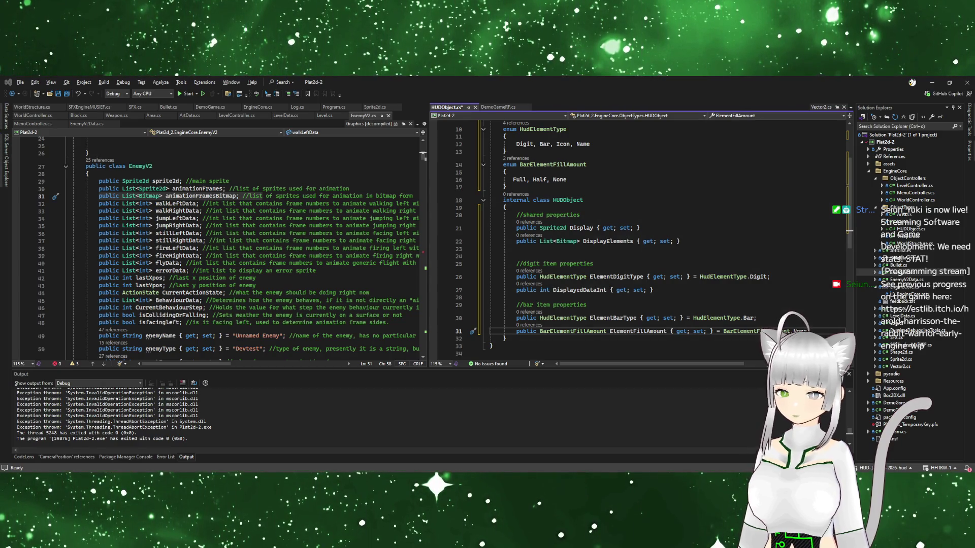
click(577, 339)
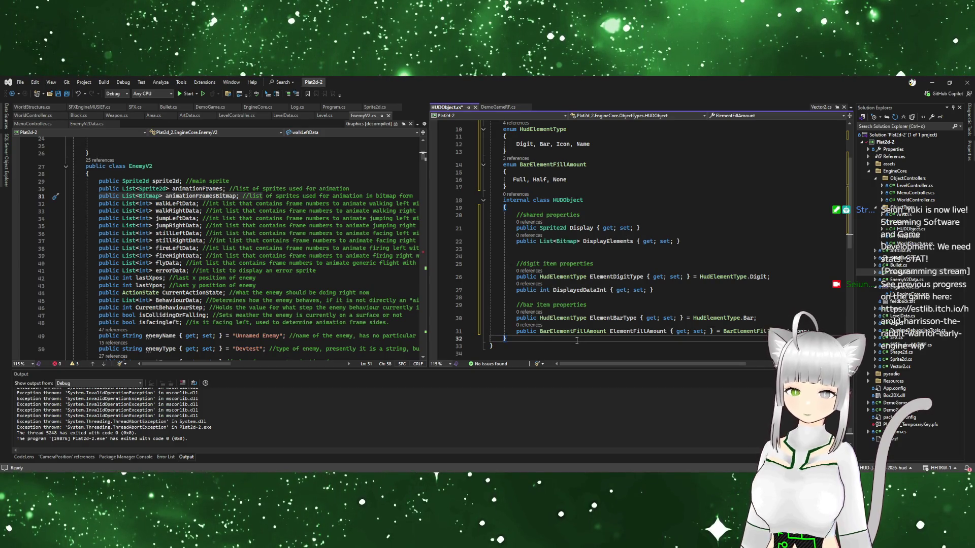
key(Up)
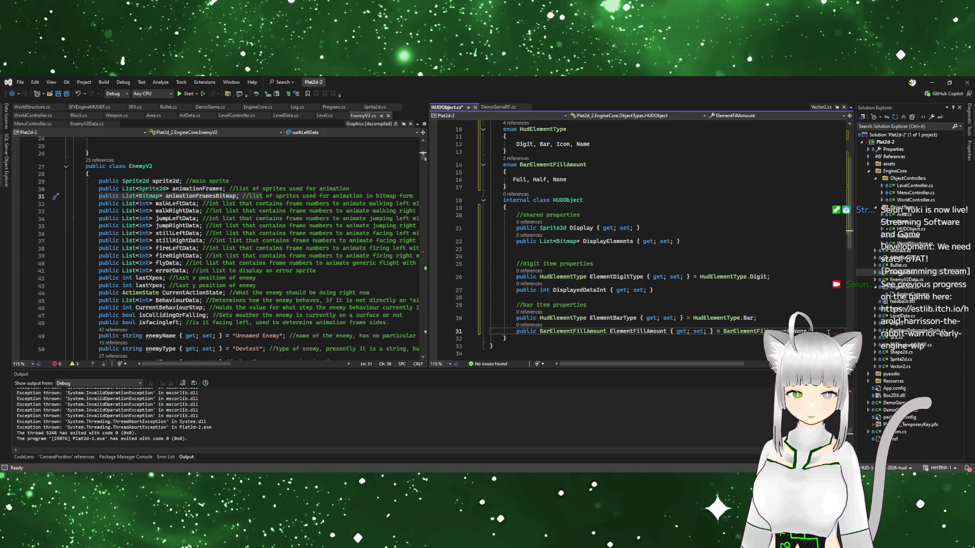
click(599, 303)
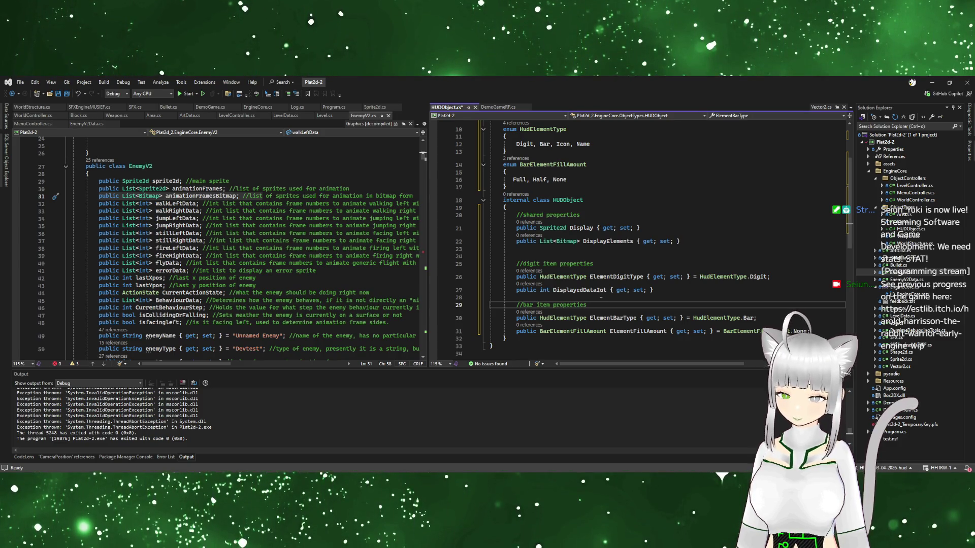
click(822, 321)
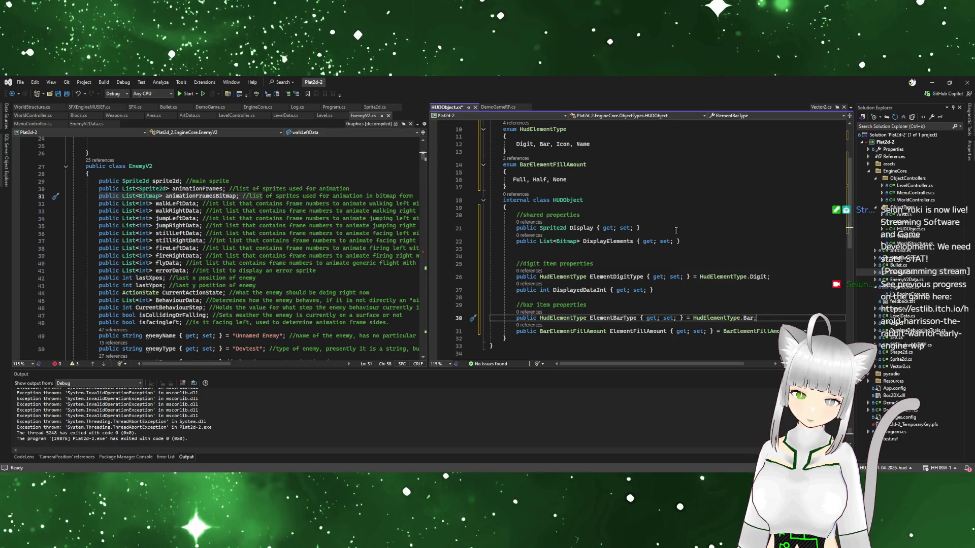
click(810, 329)
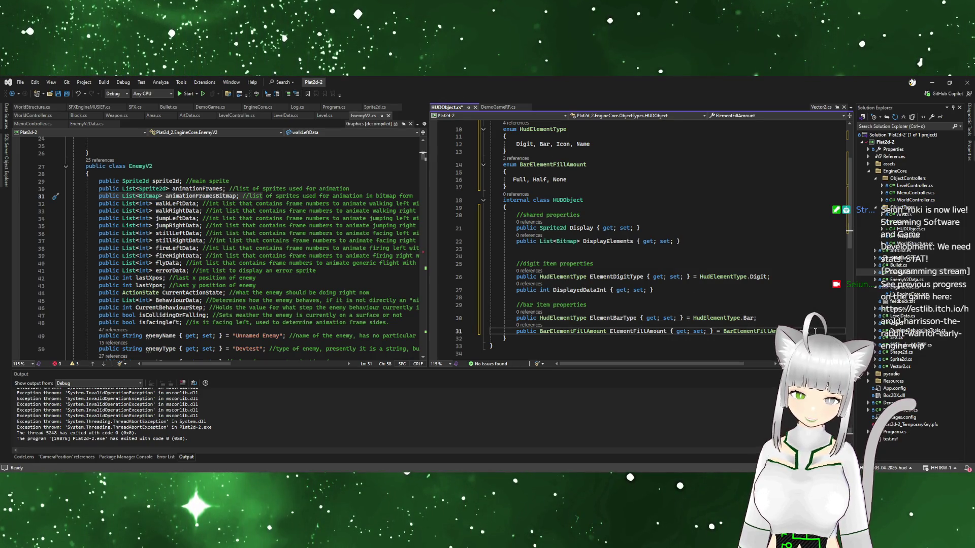
key(Return)
key(Return)
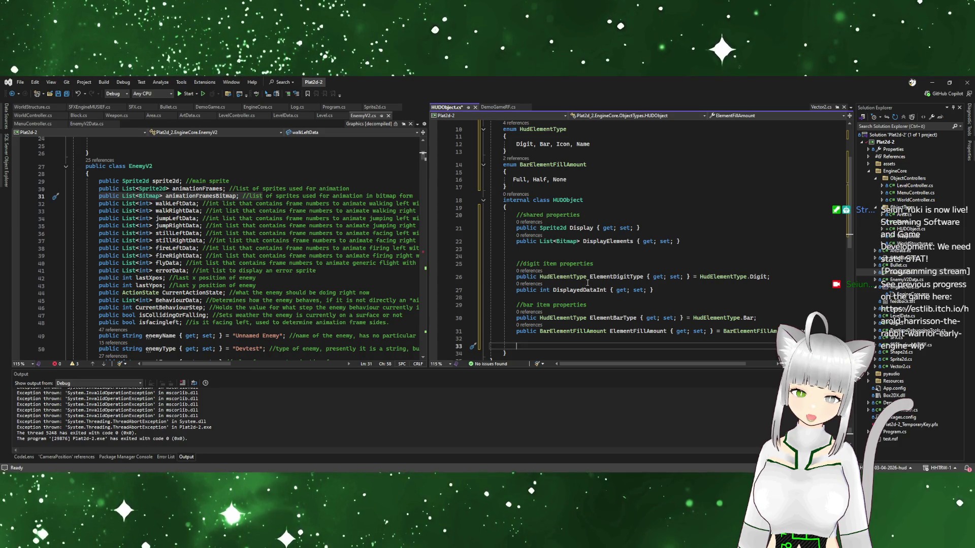
click(571, 291)
click(652, 283)
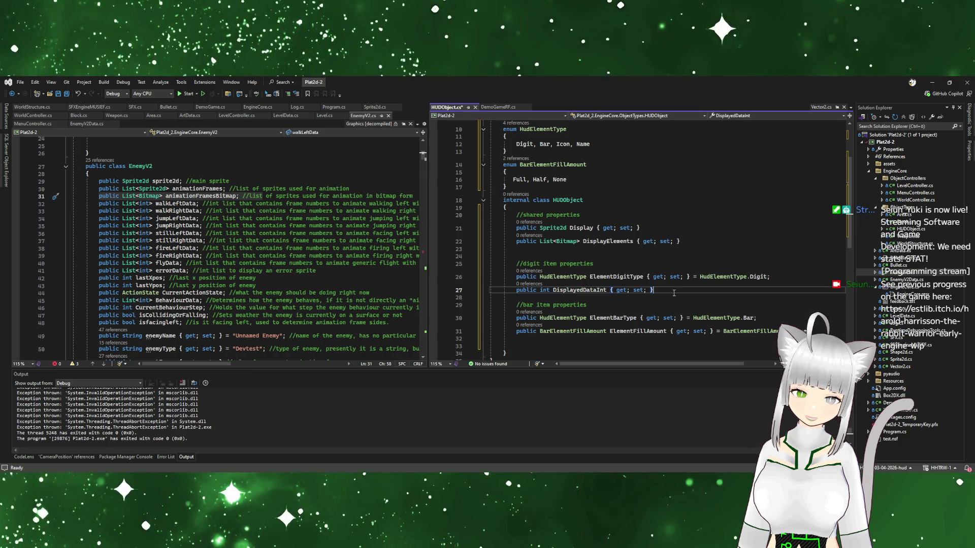
click(544, 351)
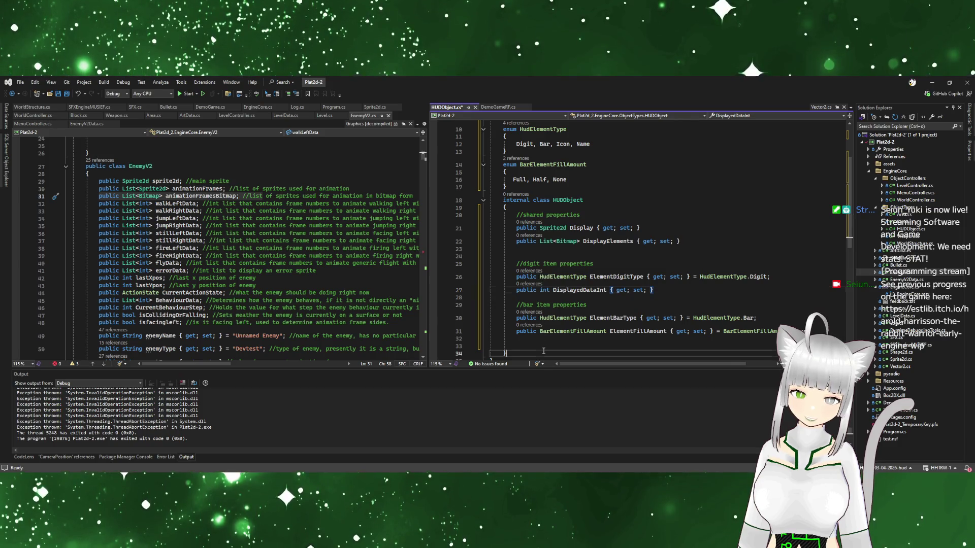
click(545, 343)
click(544, 344)
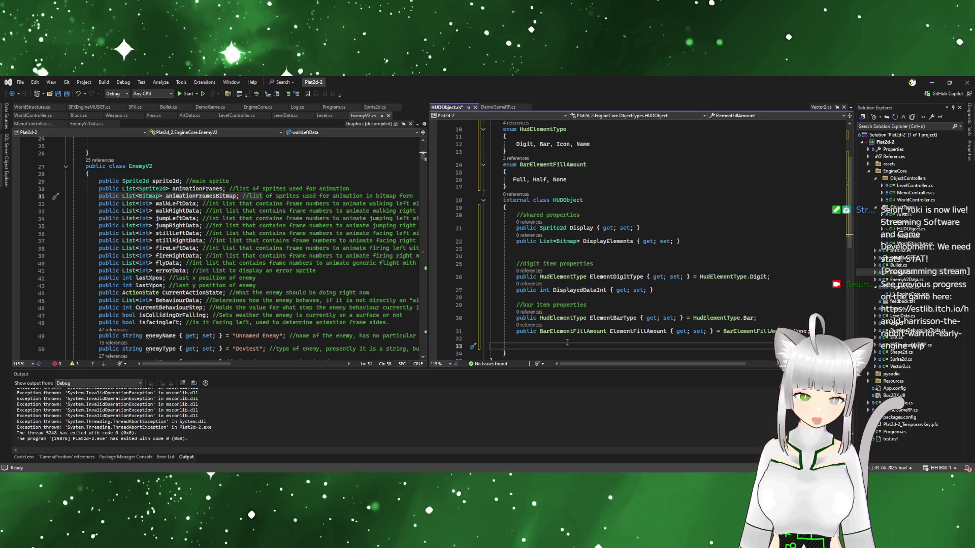
Delete the blank line below the DisplayElements property on line 22 of HUDObject
scroll(569, 332, down, 2)
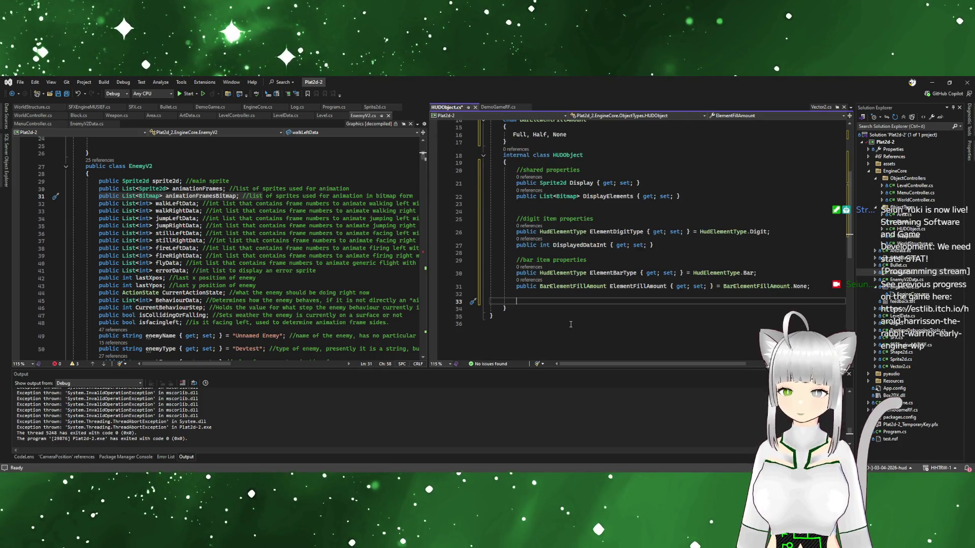
click(697, 195)
key(Delete)
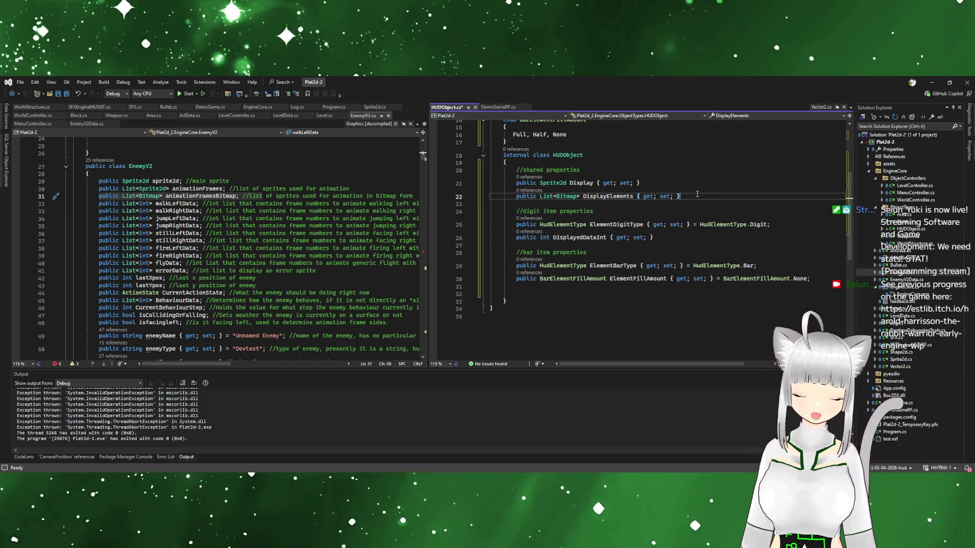
key(Down)
key(Down)
click(585, 291)
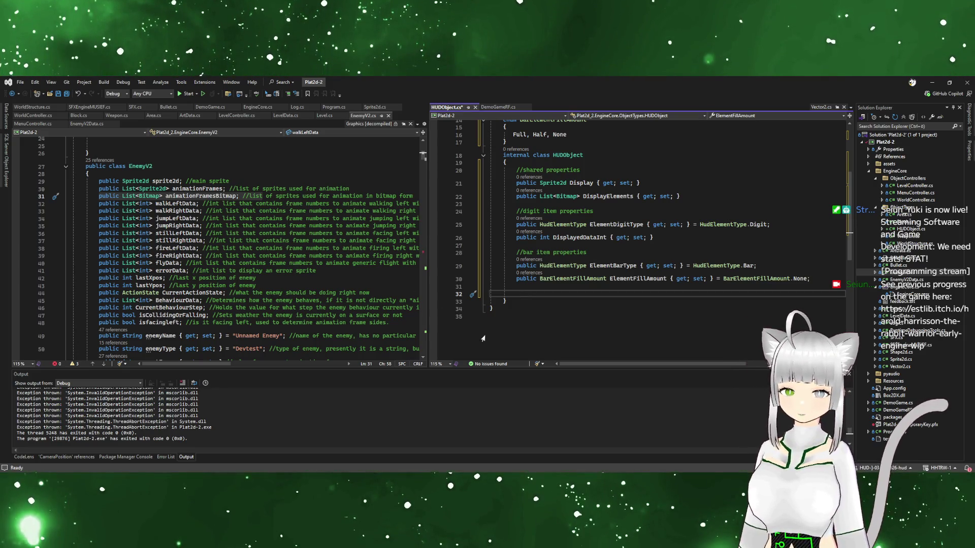
click(546, 293)
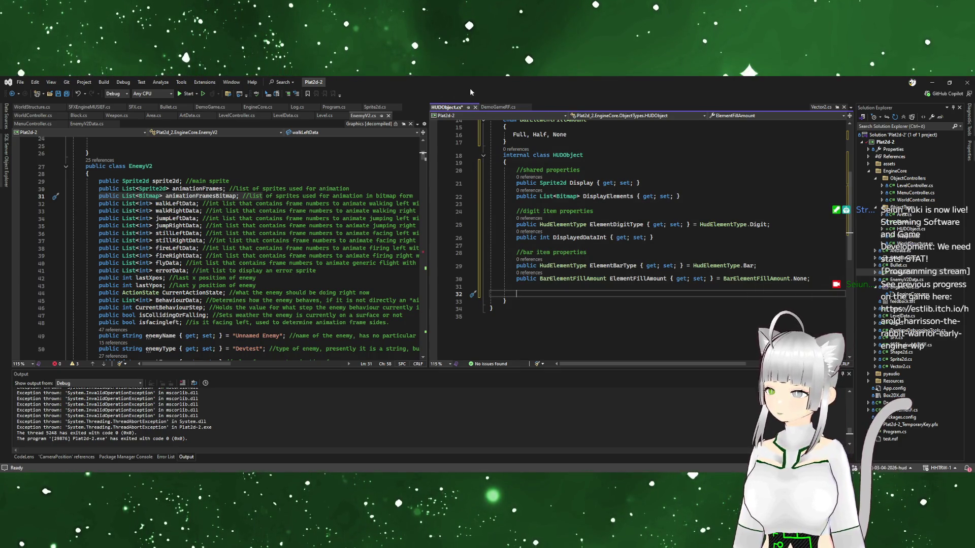
Save HUDObject.cs and start the Harold Harrisson game in debug mode
key(ctrl+s)
click(580, 253)
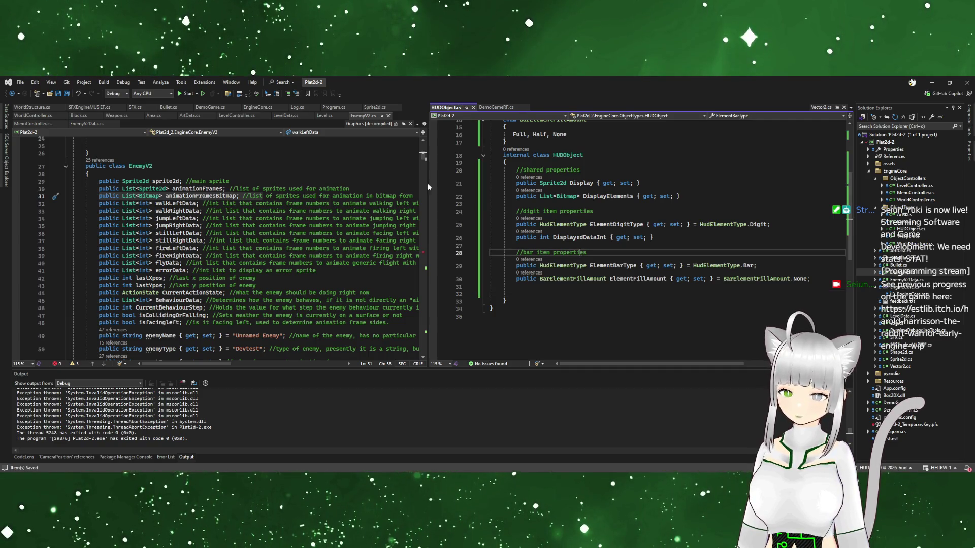
click(186, 94)
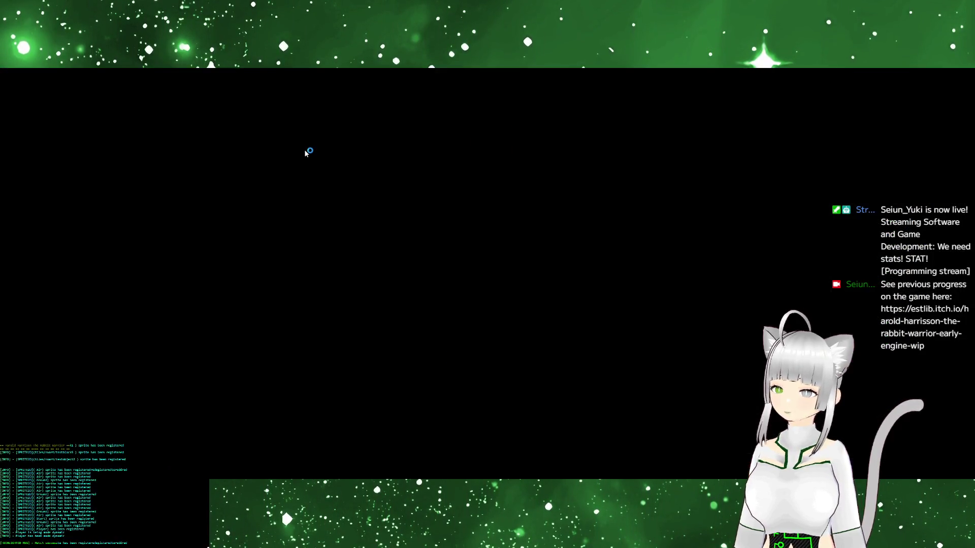
Play through level 1 with the HUD bar showing, breaking a ?-block, then quit the game
key(Right)
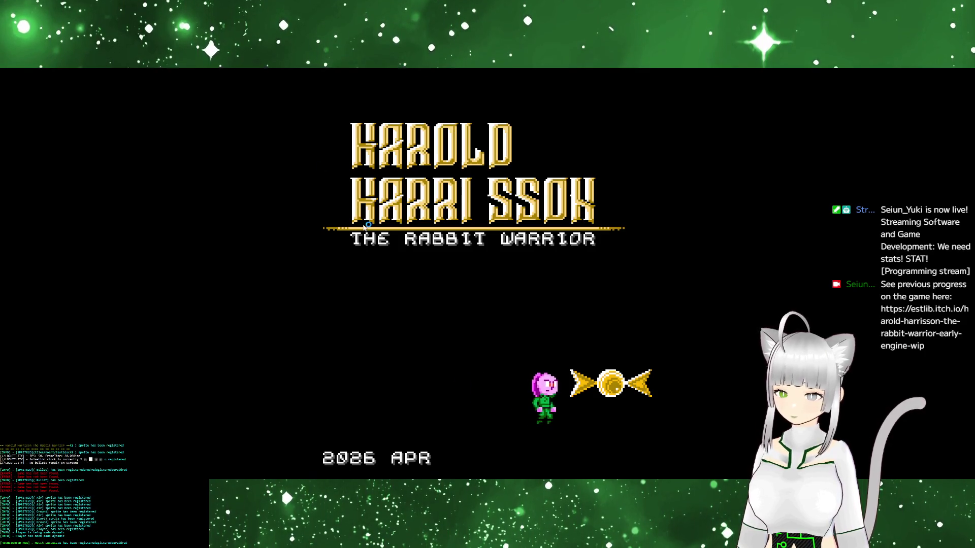
key(Right)
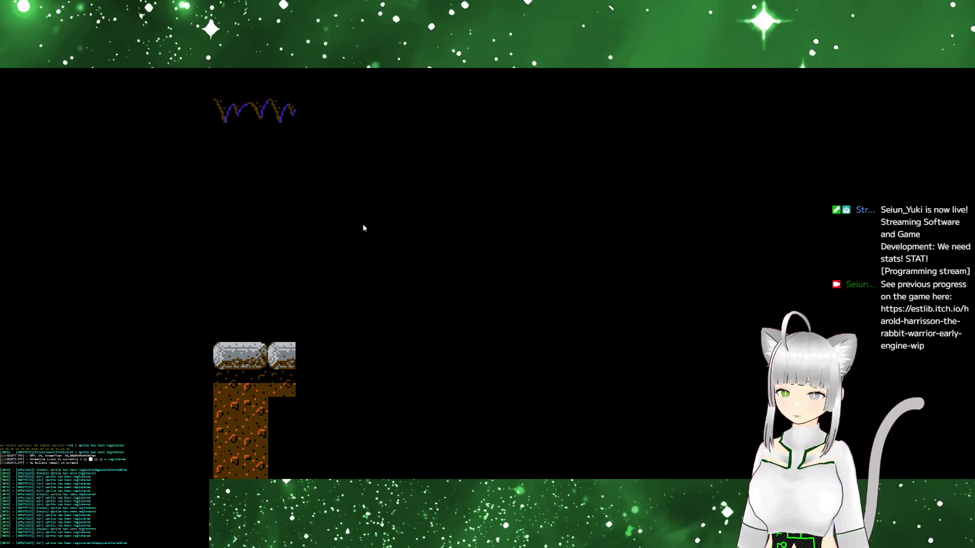
key(Right)
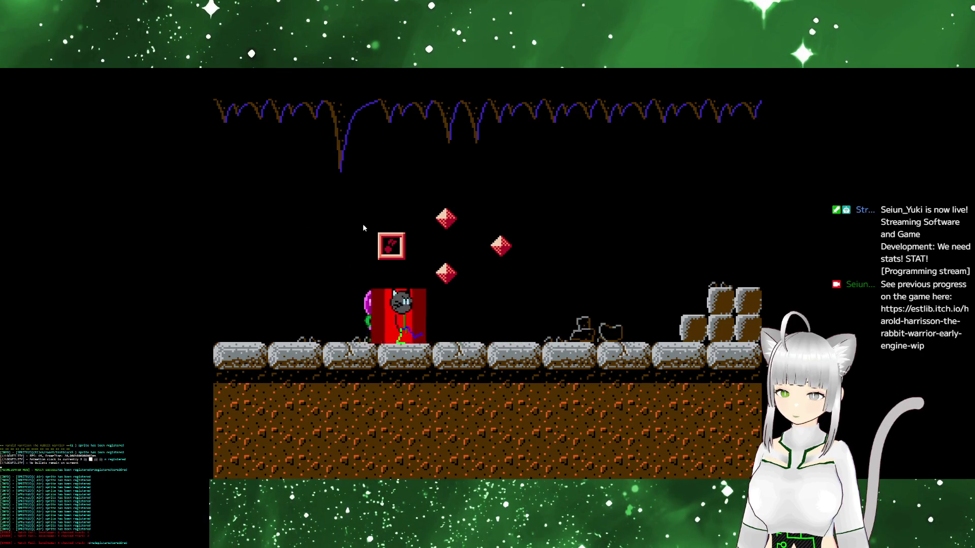
key(space)
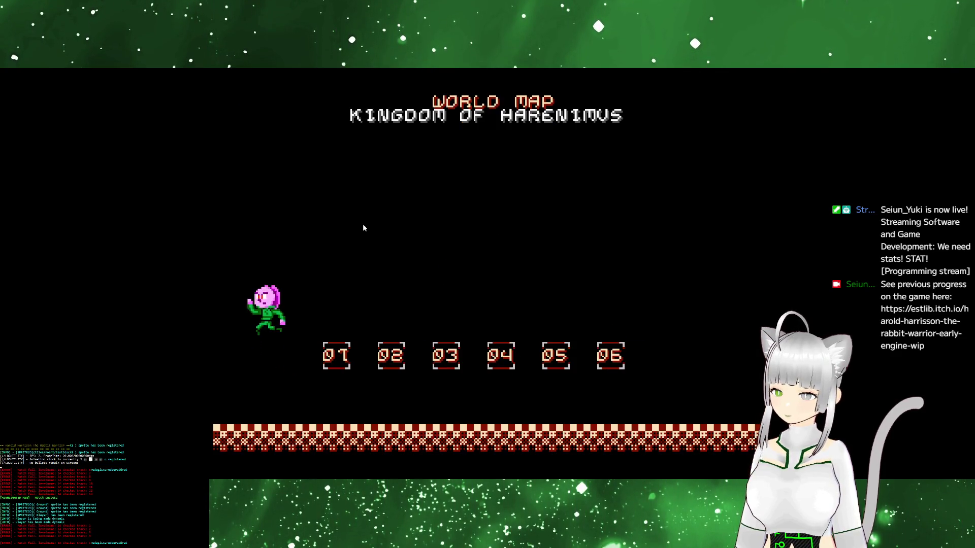
key(Right)
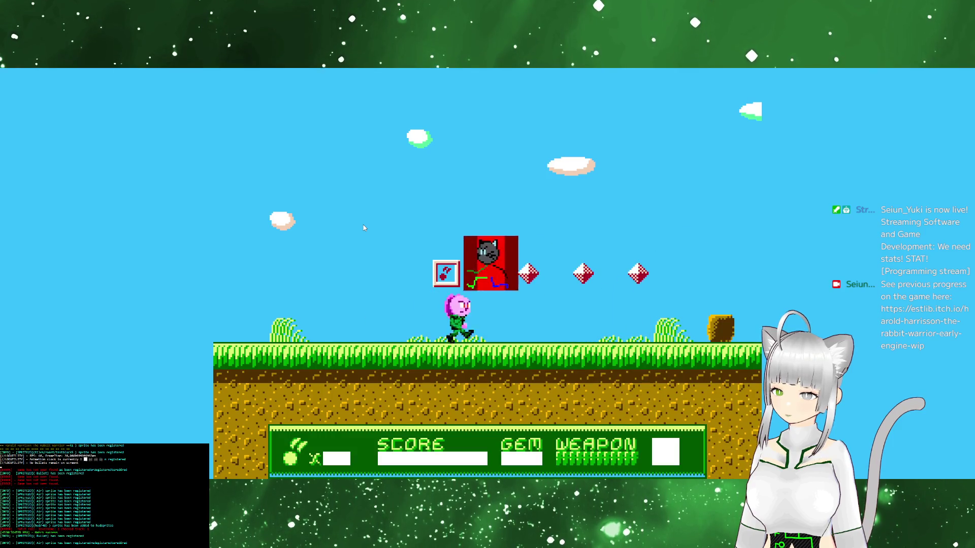
key(space)
key(Escape)
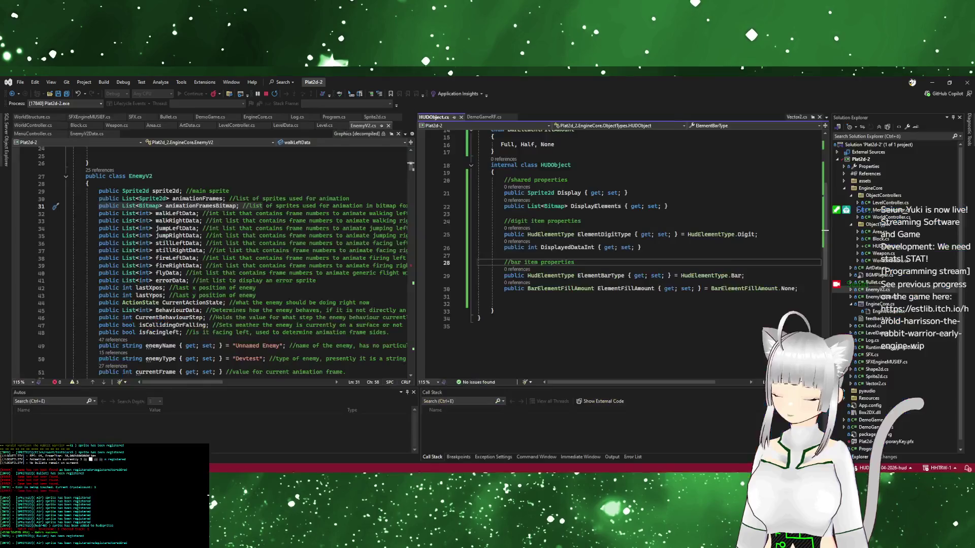